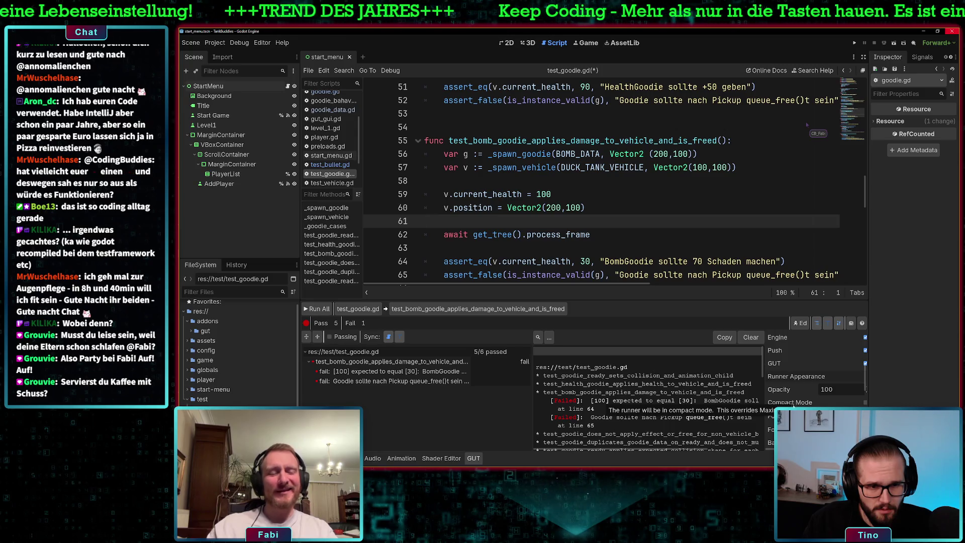
# Review the test_goodie.gd tests around line 60, then switch to test_bullet.gd
pyautogui.scroll(-3, 793, 397)
pyautogui.scroll(-5, 814, 372)
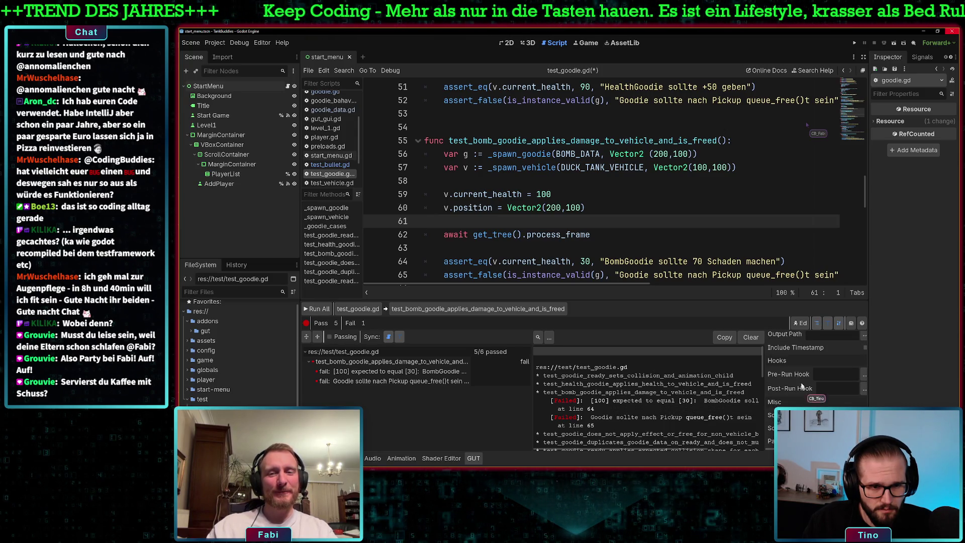
pyautogui.click(578, 207)
pyautogui.scroll(10, 578, 207)
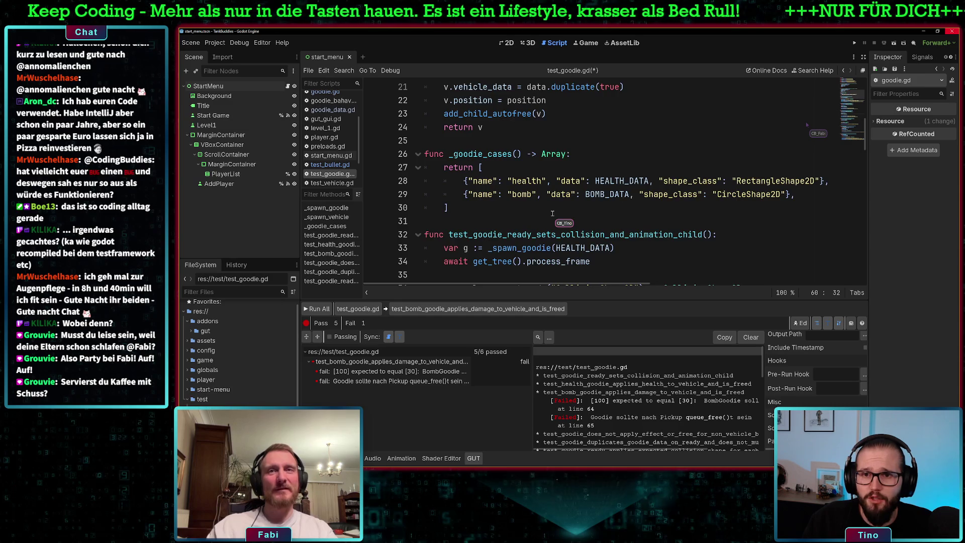
pyautogui.scroll(5, 552, 213)
pyautogui.scroll(2, 551, 213)
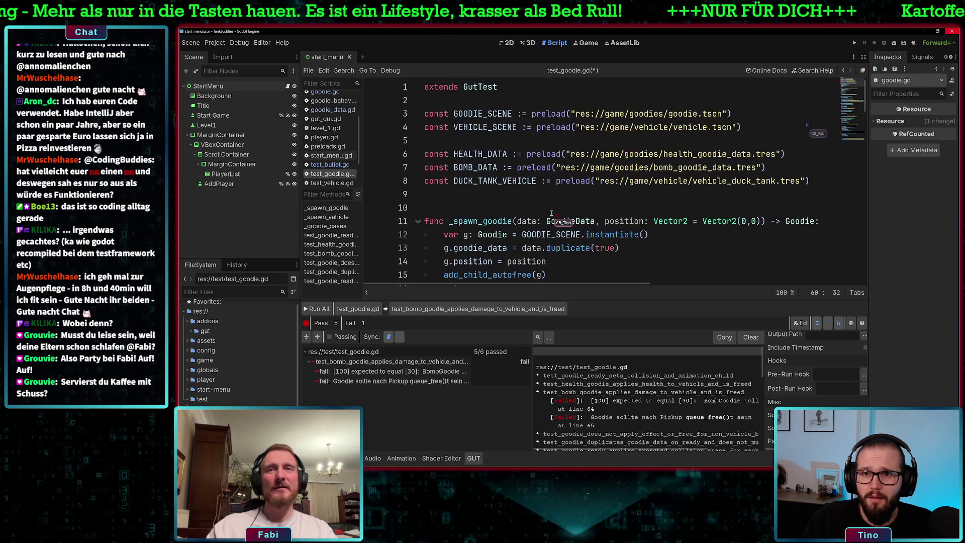
pyautogui.scroll(-3, 603, 217)
pyautogui.scroll(-7, 603, 218)
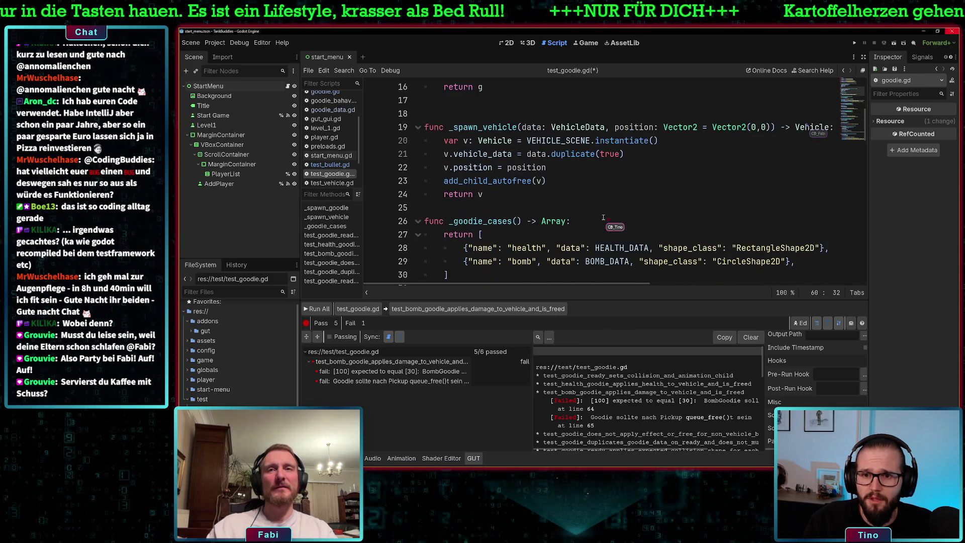
pyautogui.scroll(-3, 603, 218)
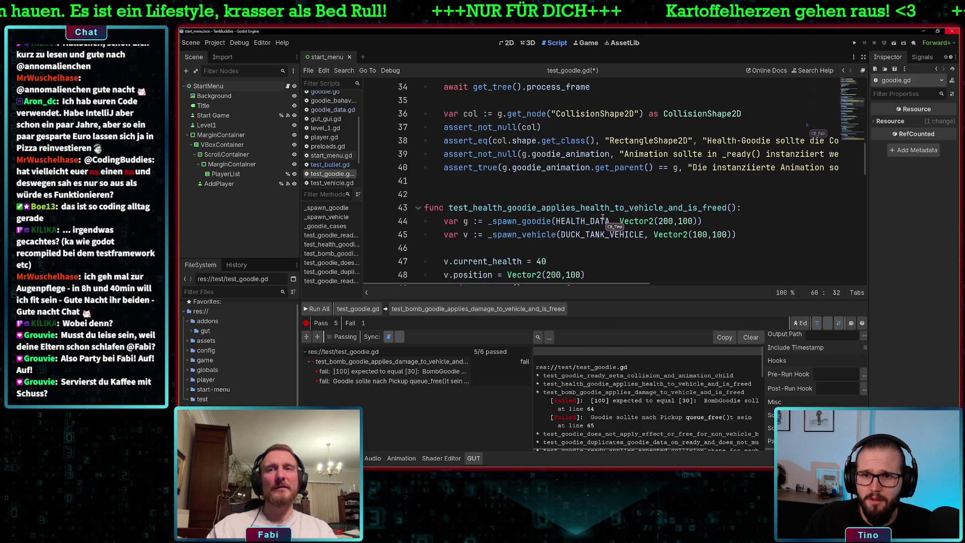
pyautogui.click(330, 165)
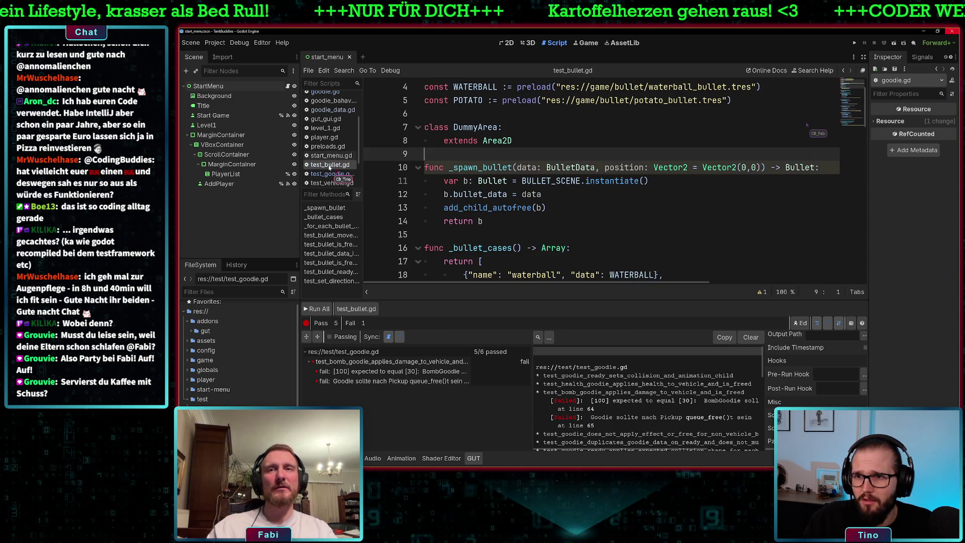
pyautogui.scroll(1, 508, 170)
pyautogui.scroll(-3, 552, 168)
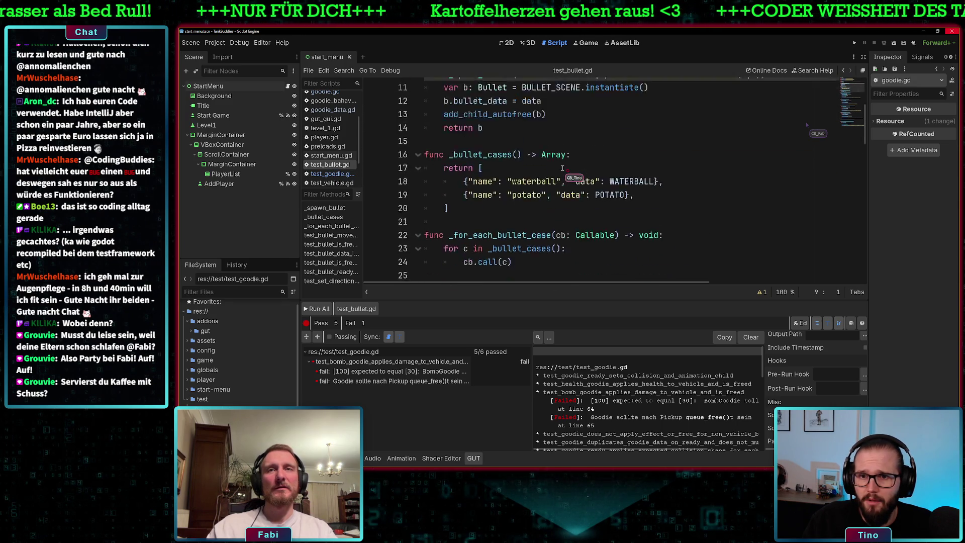
pyautogui.press('BackSpace')
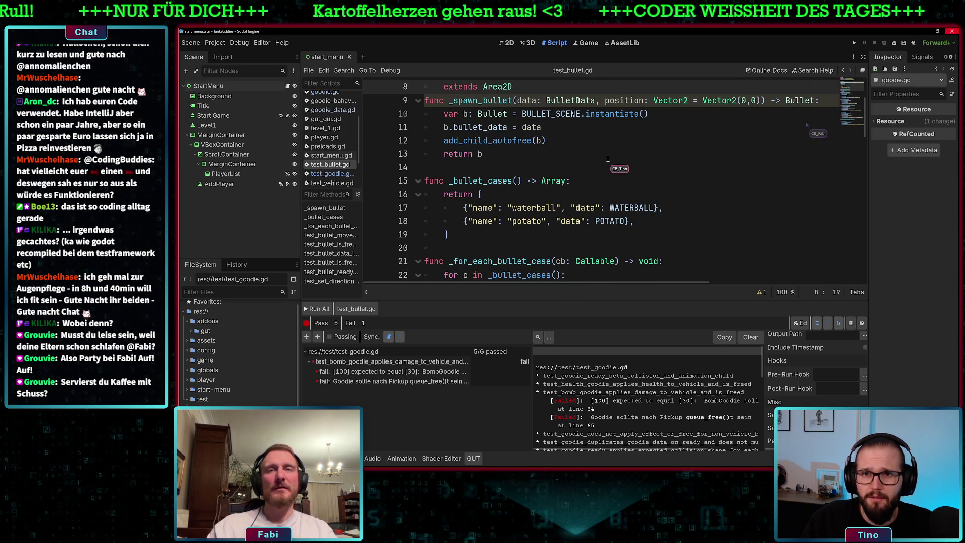
pyautogui.press('Return')
pyautogui.scroll(-1, 582, 173)
pyautogui.scroll(-2, 583, 173)
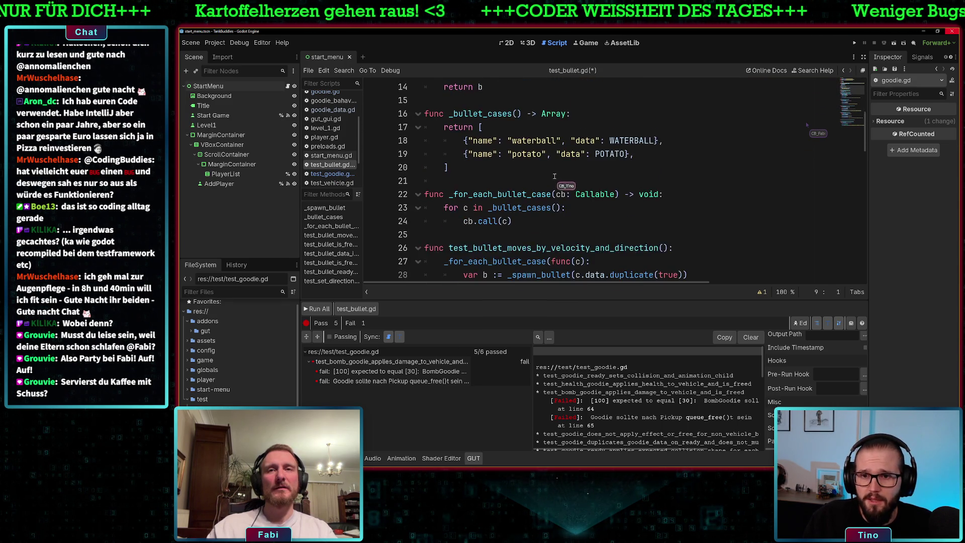
pyautogui.hotkey('ctrl', 's')
pyautogui.click(489, 181)
pyautogui.scroll(-2, 549, 184)
pyautogui.scroll(7, 549, 184)
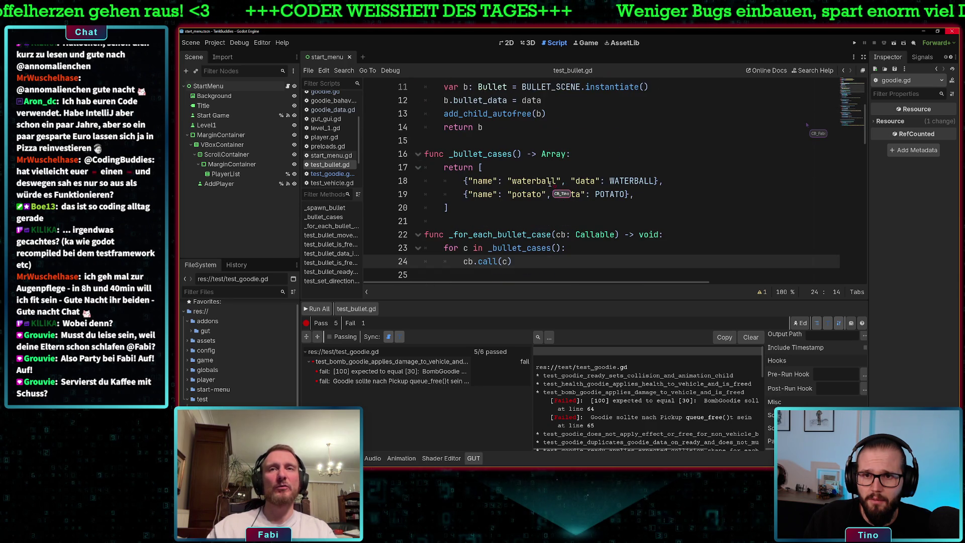
pyautogui.scroll(-6, 549, 184)
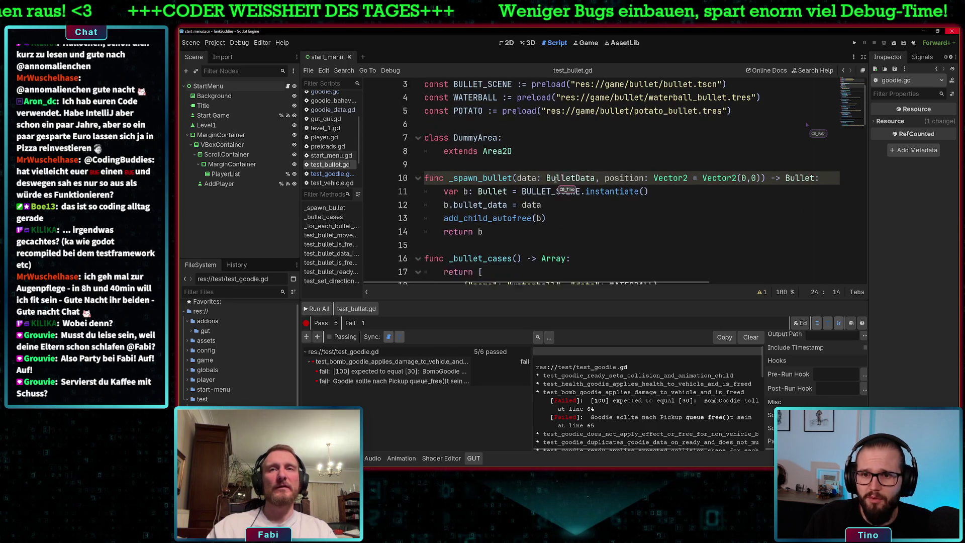
pyautogui.scroll(-4, 553, 181)
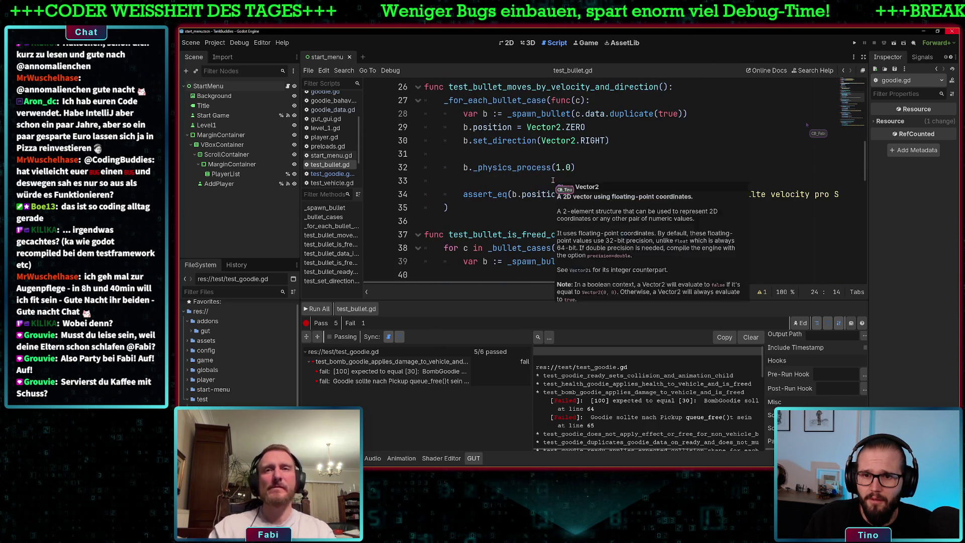
pyautogui.click(332, 183)
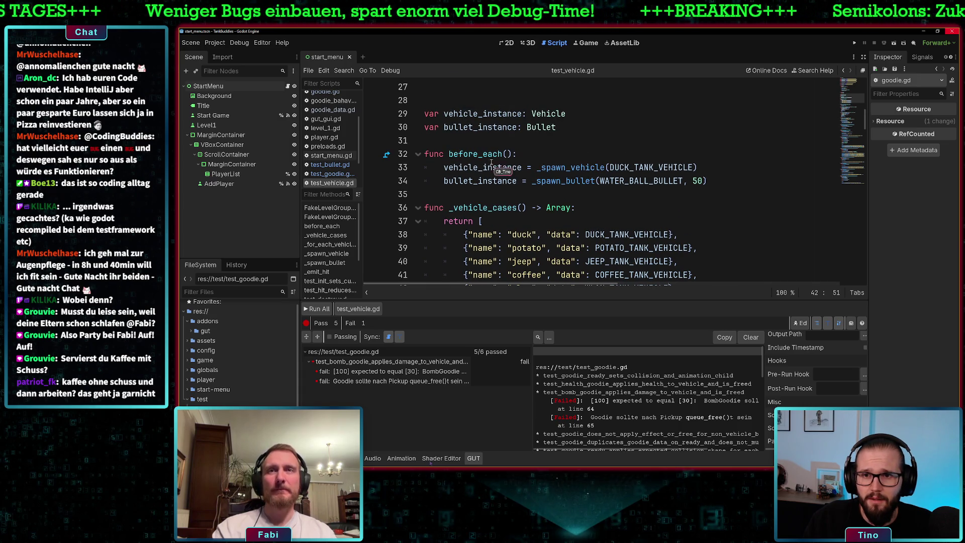
# Select the func before_each(): line in test_vehicle.gd, then return to test_goodie.gd
pyautogui.press('Right')
pyautogui.press('Right')
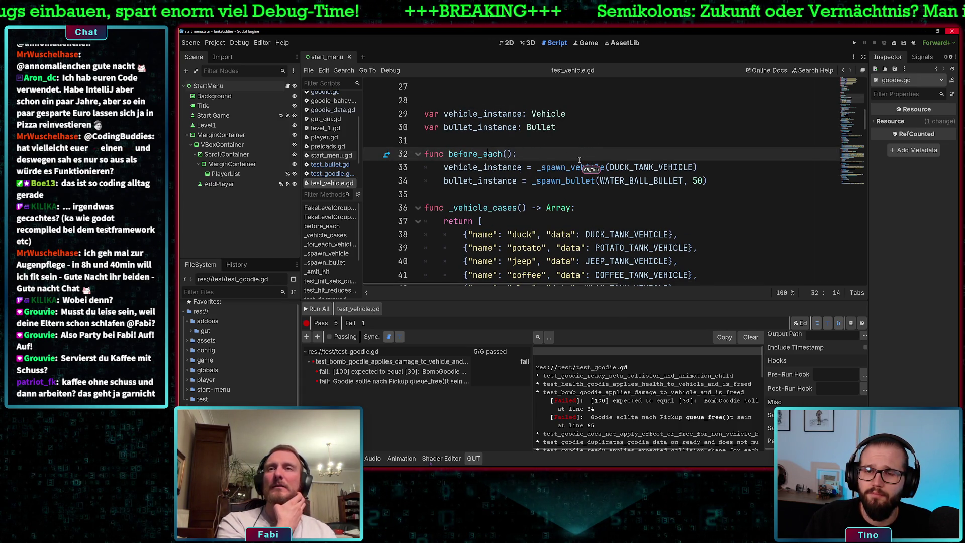
pyautogui.scroll(1, 603, 156)
pyautogui.scroll(1, 605, 154)
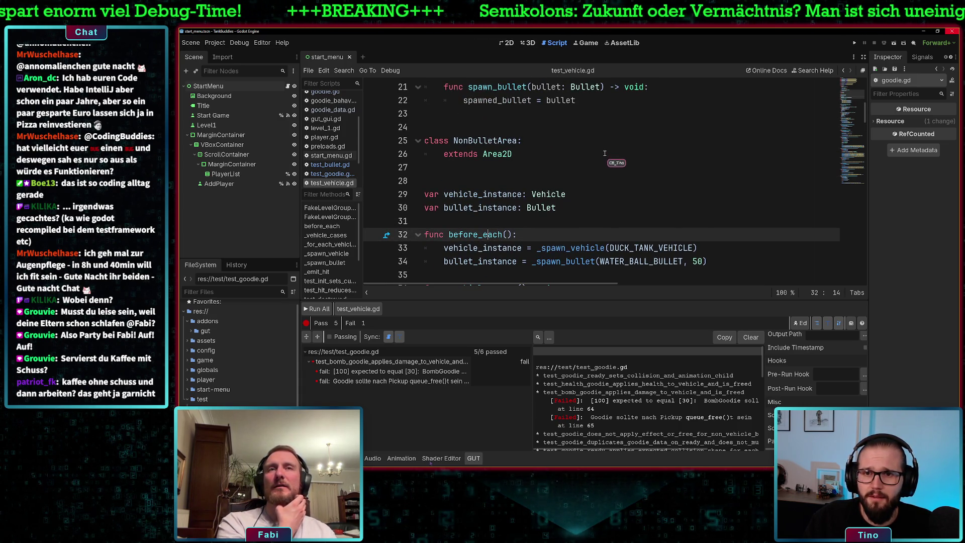
pyautogui.scroll(-3, 542, 207)
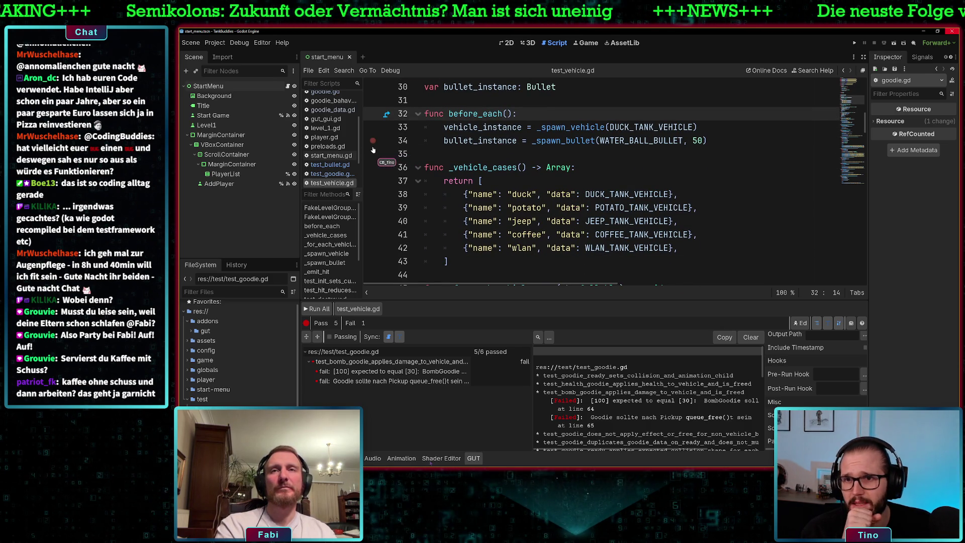
pyautogui.moveTo(518, 115); pyautogui.dragTo(422, 115)
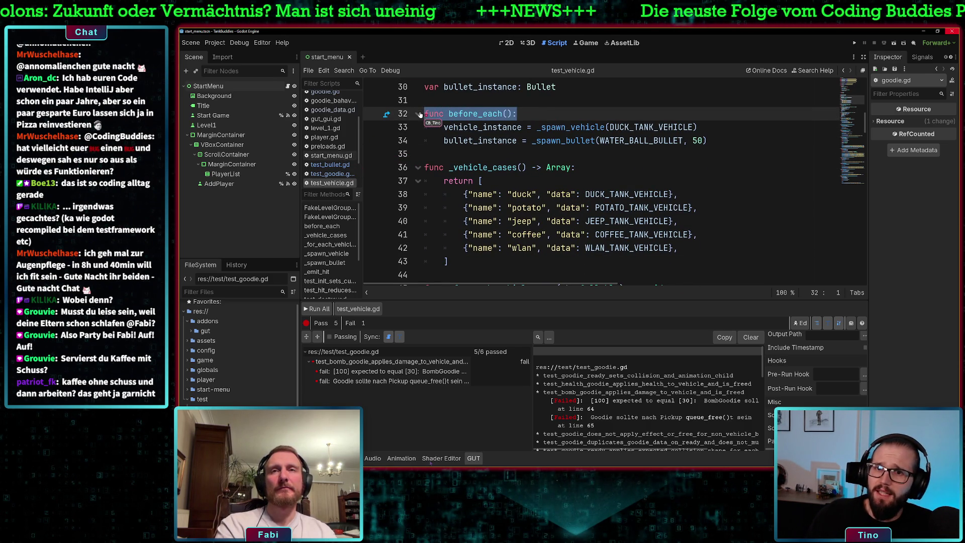
pyautogui.click(333, 174)
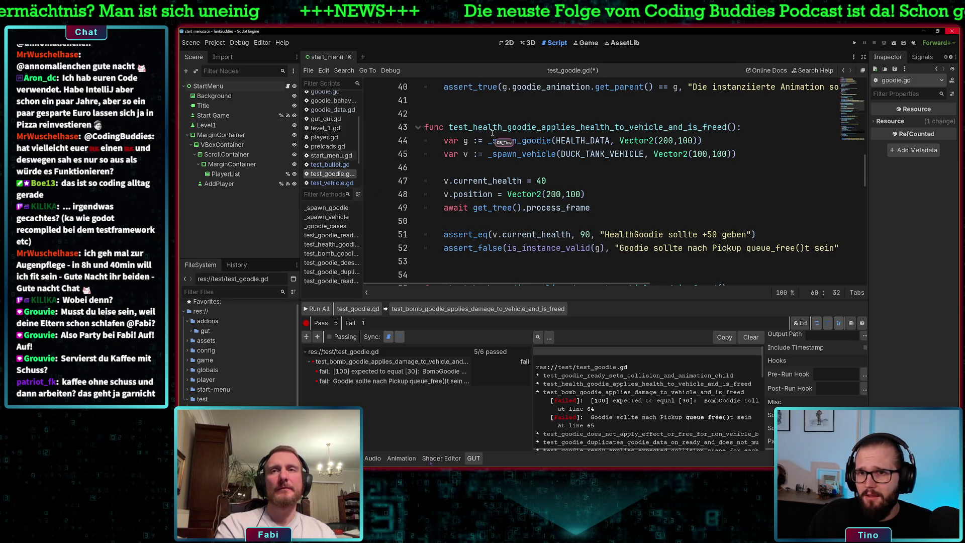
# Write a before_each function calling get_tree().auto_accept_quit on line 10
pyautogui.scroll(9, 491, 171)
pyautogui.scroll(5, 490, 171)
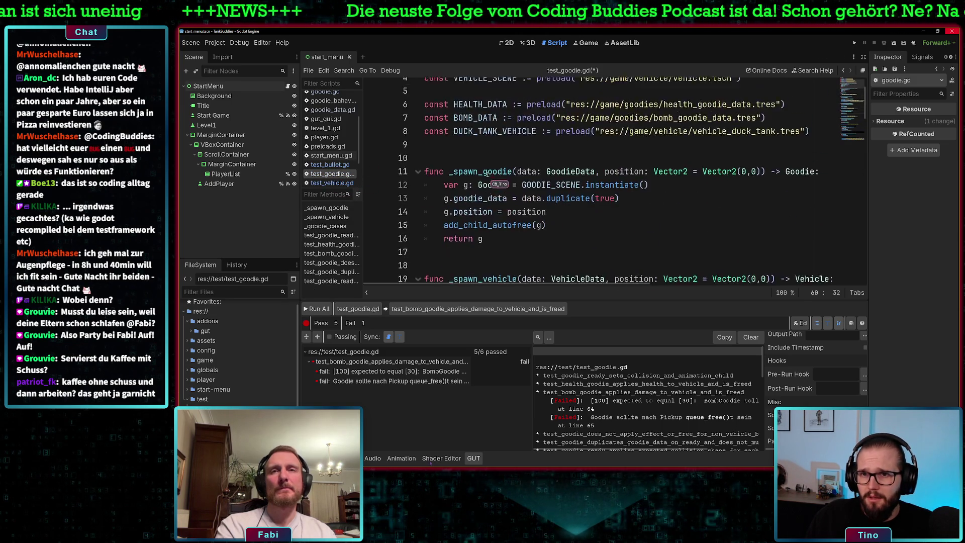
pyautogui.click(613, 203)
pyautogui.write('func before_each():')
pyautogui.press('Return')
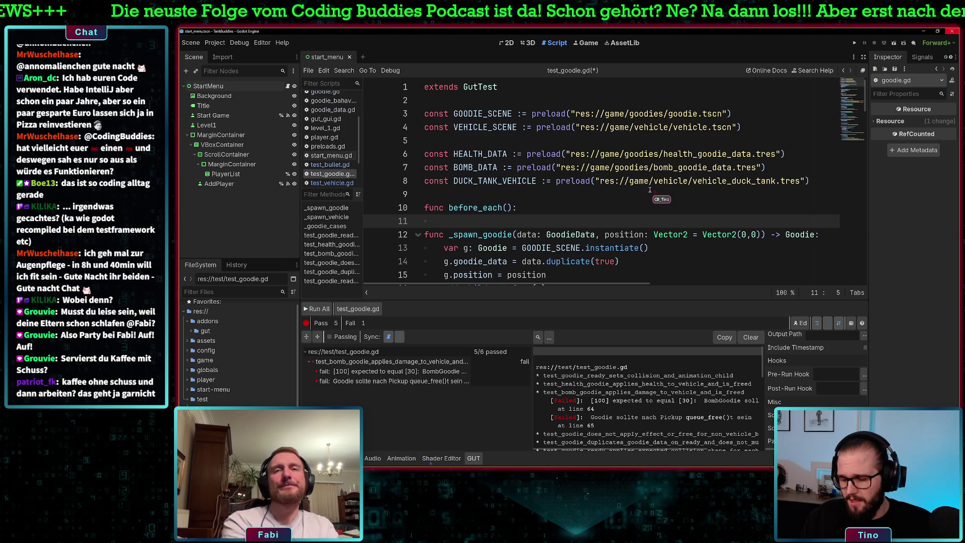
pyautogui.write('get_tre')
pyautogui.press('Return')
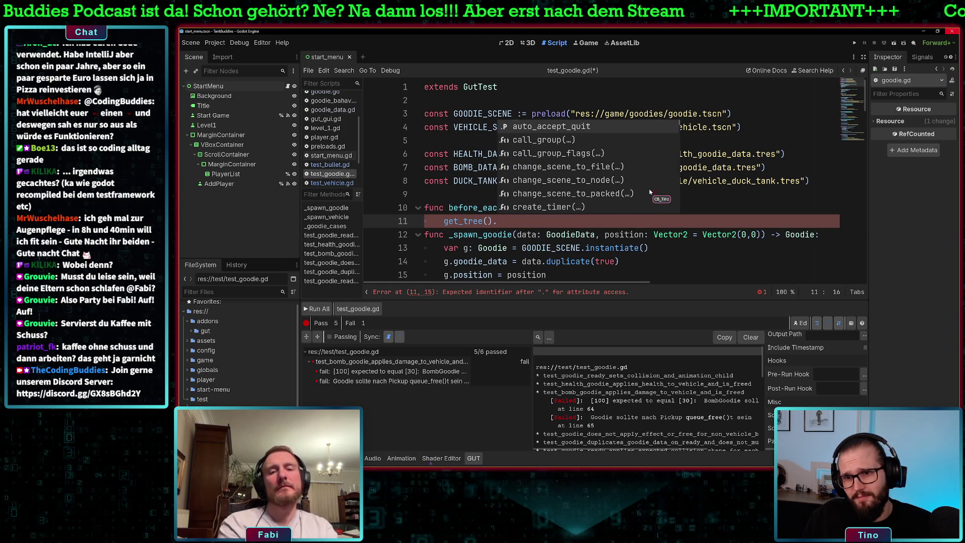
pyautogui.write('re')
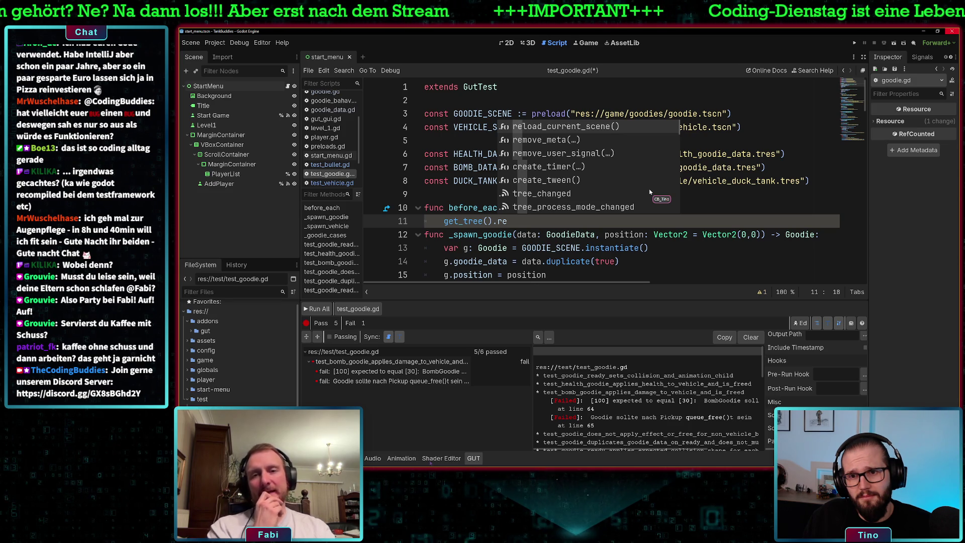
pyautogui.press('BackSpace')
pyautogui.press('BackSpace')
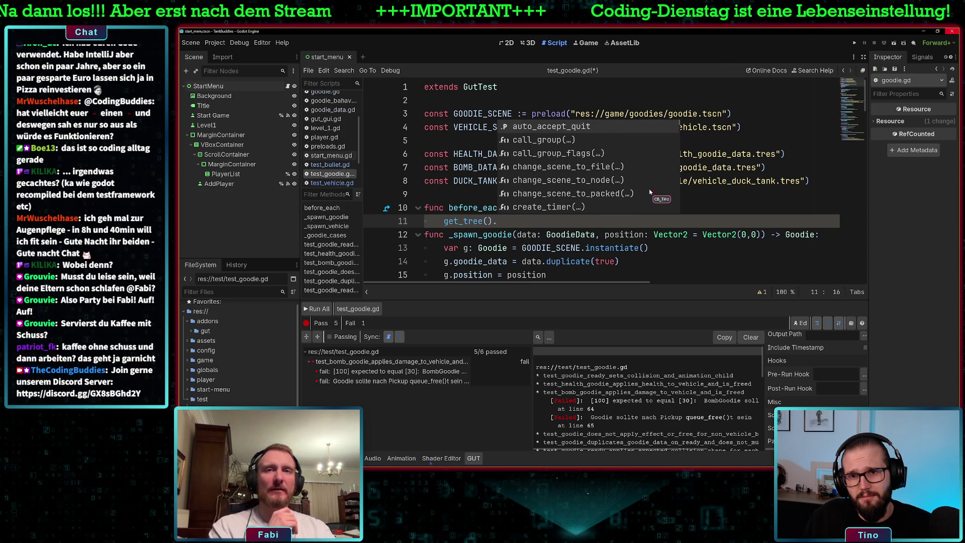
pyautogui.press('Return')
pyautogui.press('Return')
pyautogui.press('Return')
# Select the whole before_each function and delete it
pyautogui.moveTo(577, 221); pyautogui.dragTo(442, 221)
pyautogui.scroll(-3, 444, 222)
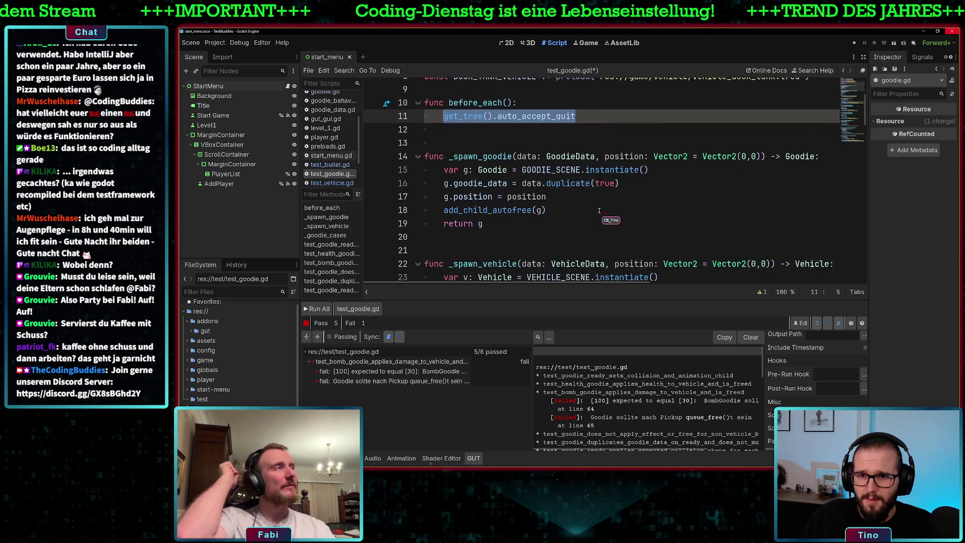
pyautogui.scroll(1, 610, 195)
pyautogui.write('remove')
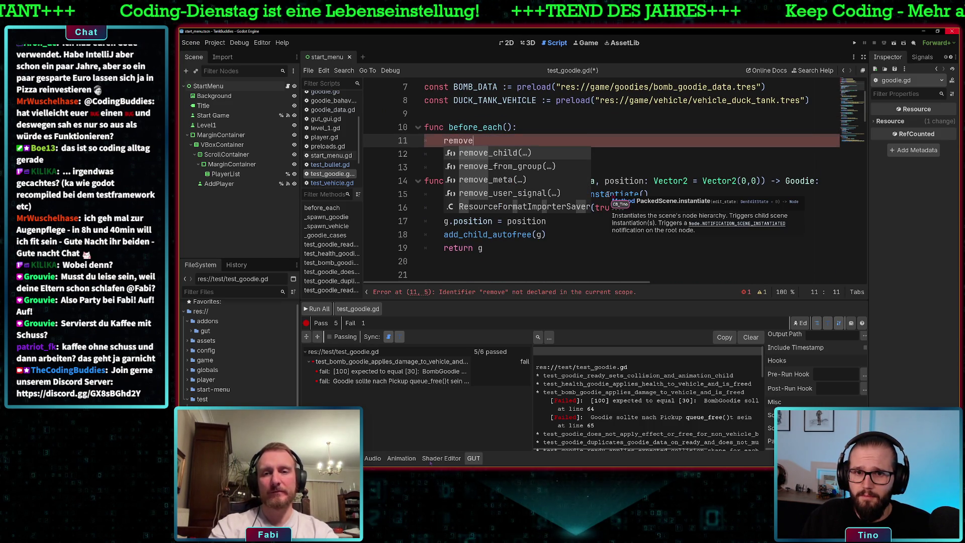
pyautogui.press('BackSpace')
pyautogui.press('BackSpace')
pyautogui.press('BackSpace')
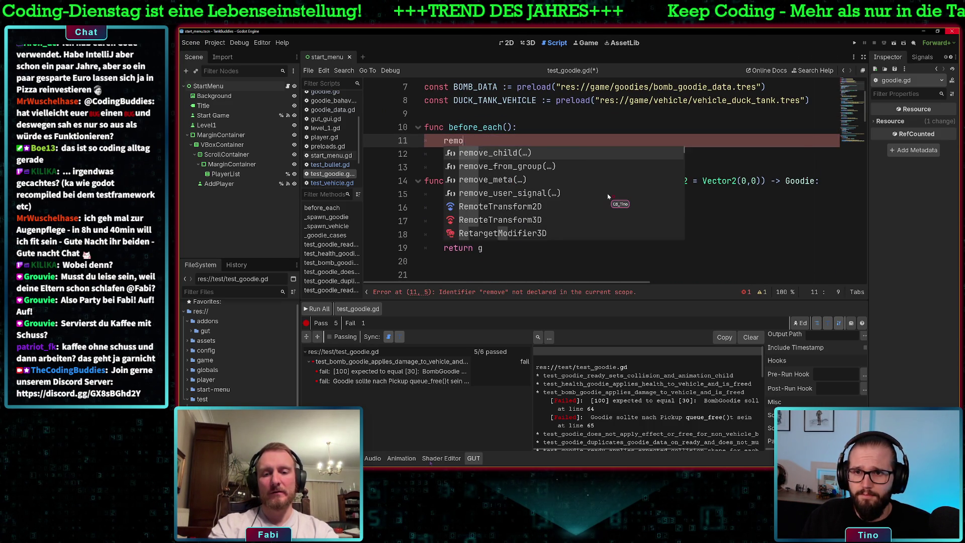
pyautogui.write('clear')
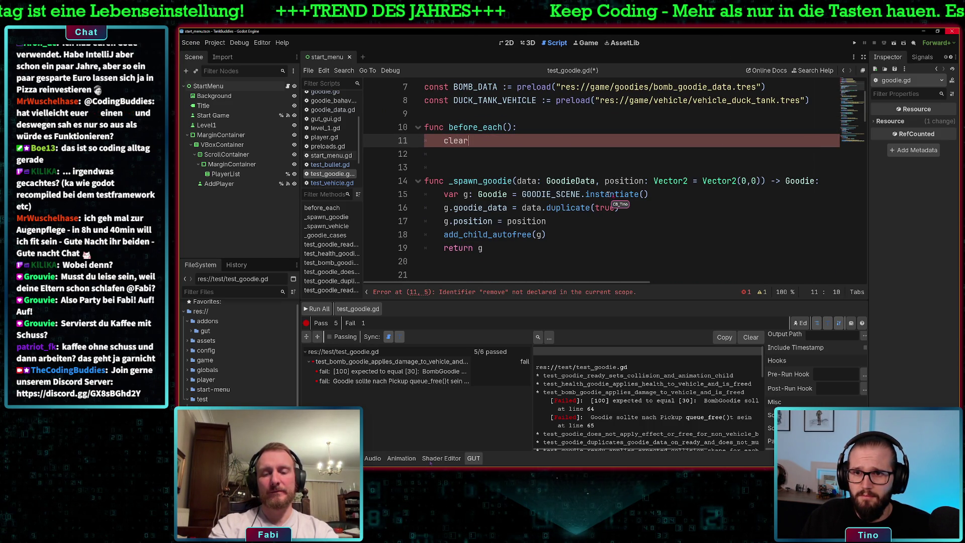
pyautogui.moveTo(497, 142)
pyautogui.mouseDown()
pyautogui.moveTo(513, 131)
pyautogui.moveTo(401, 131)
pyautogui.mouseUp()
pyautogui.press('BackSpace')
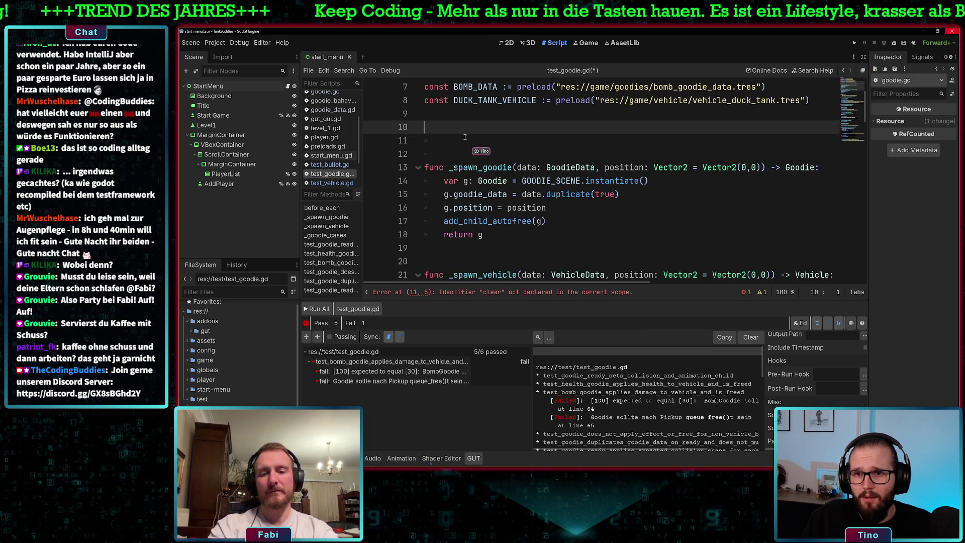
pyautogui.press('BackSpace')
# Remove the leftover blank lines, then run only the bomb goodie damage test
pyautogui.press('Delete')
pyautogui.press('BackSpace')
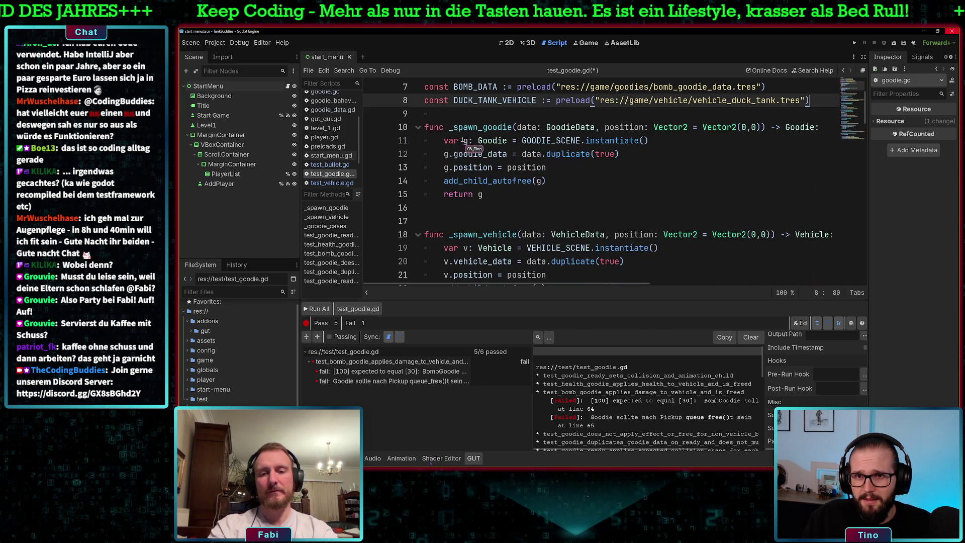
pyautogui.scroll(-5, 499, 175)
pyautogui.scroll(-4, 499, 174)
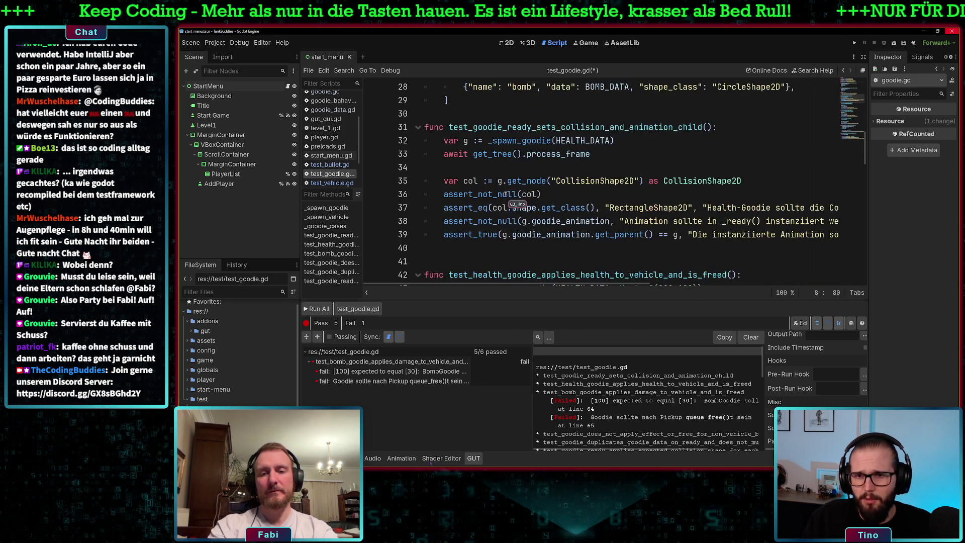
pyautogui.scroll(-1, 508, 196)
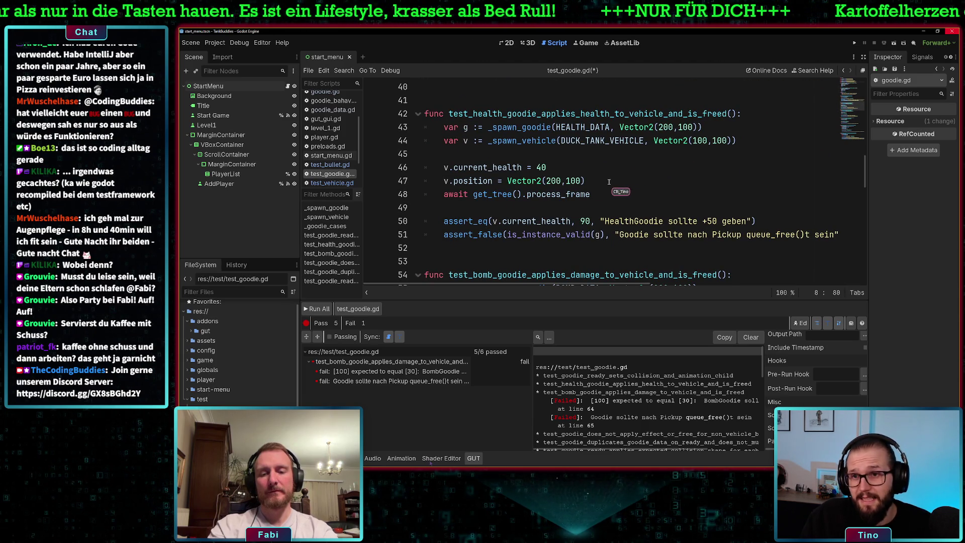
pyautogui.scroll(-2, 605, 187)
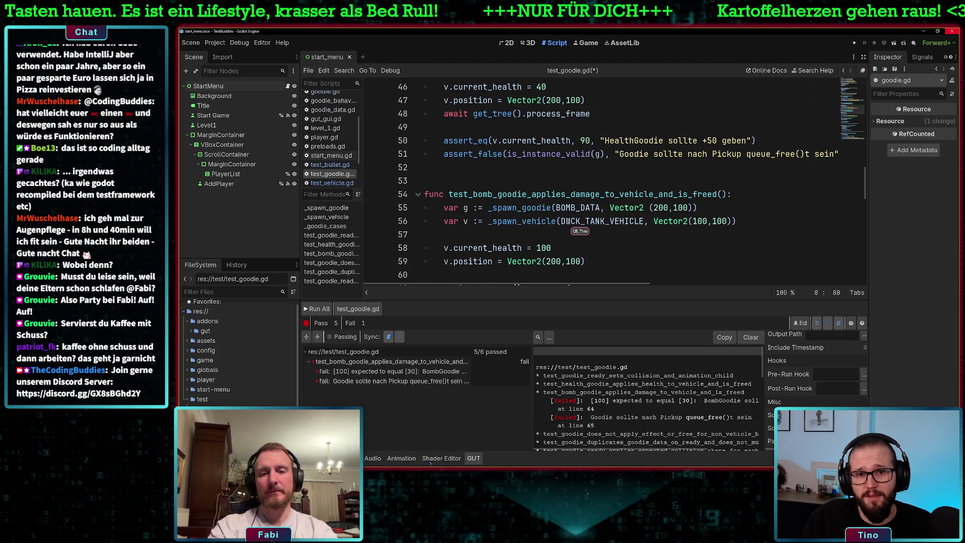
pyautogui.scroll(-1, 568, 221)
pyautogui.click(532, 154)
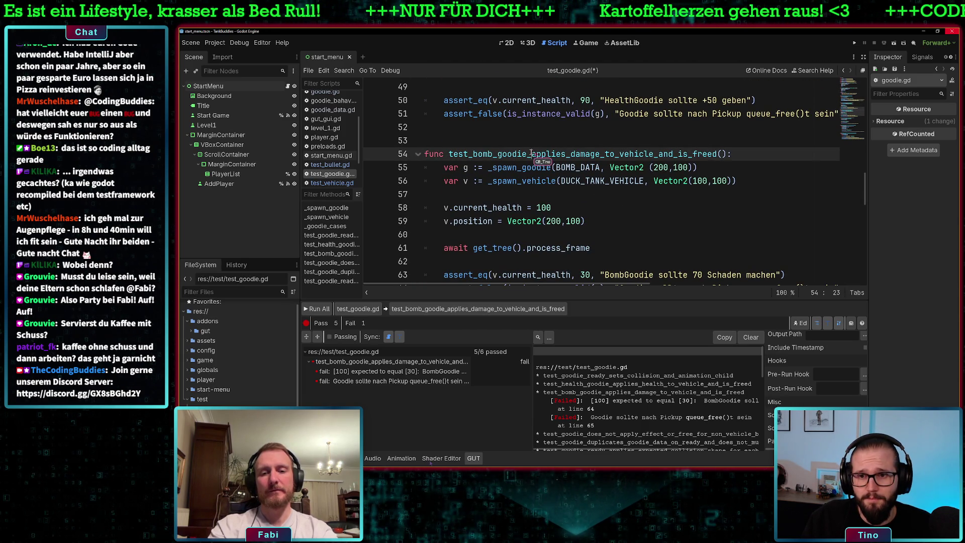
pyautogui.click(498, 312)
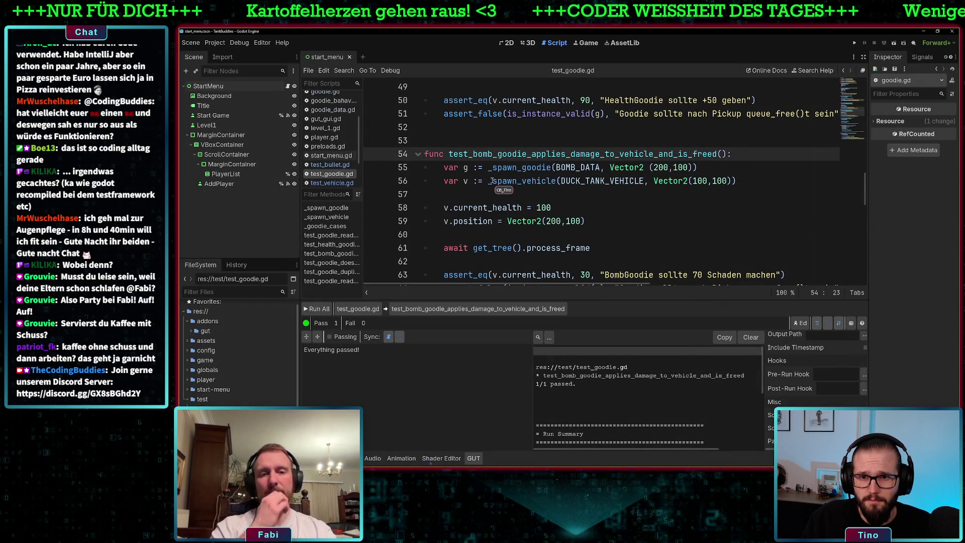
# Examine get_tree and process_frame on line 61 and the current_health line 58
pyautogui.click(570, 247)
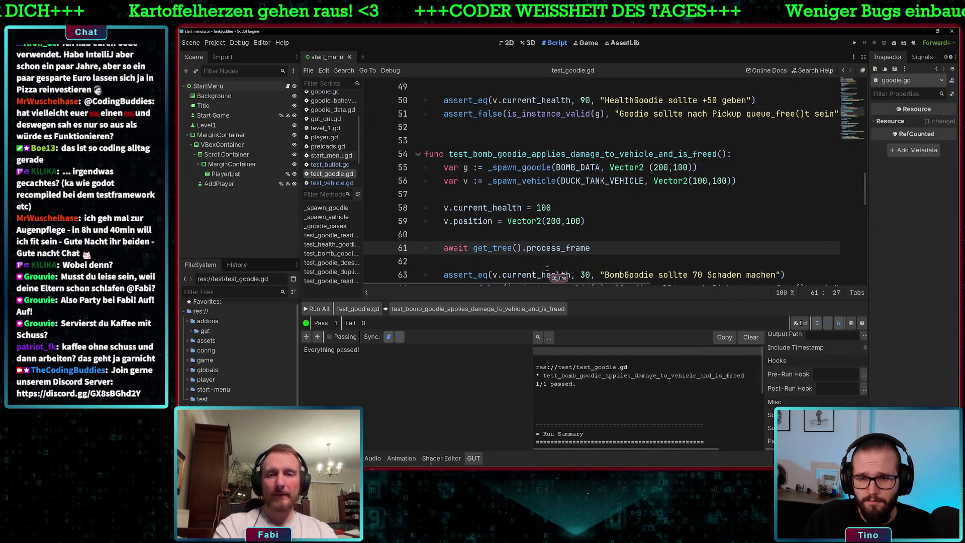
pyautogui.scroll(-1, 507, 261)
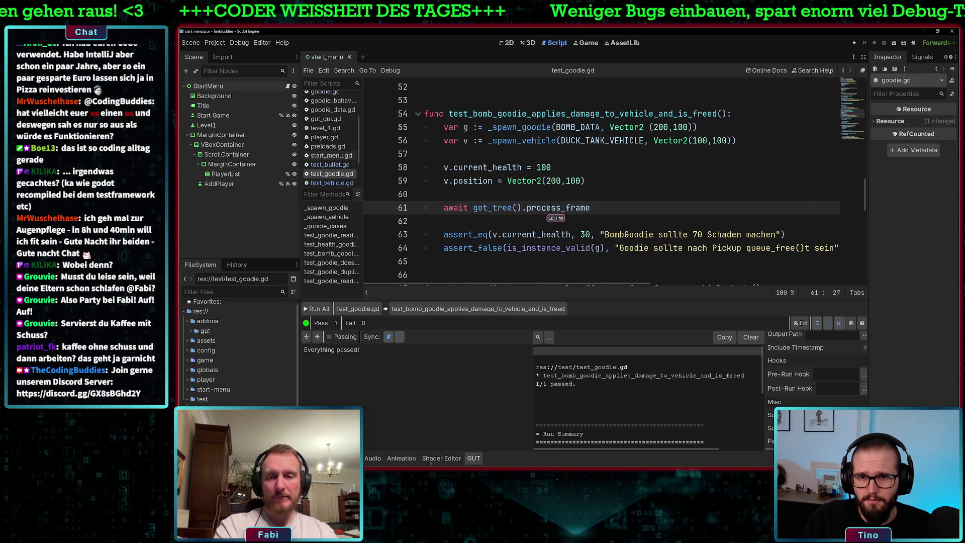
pyautogui.moveTo(548, 208)
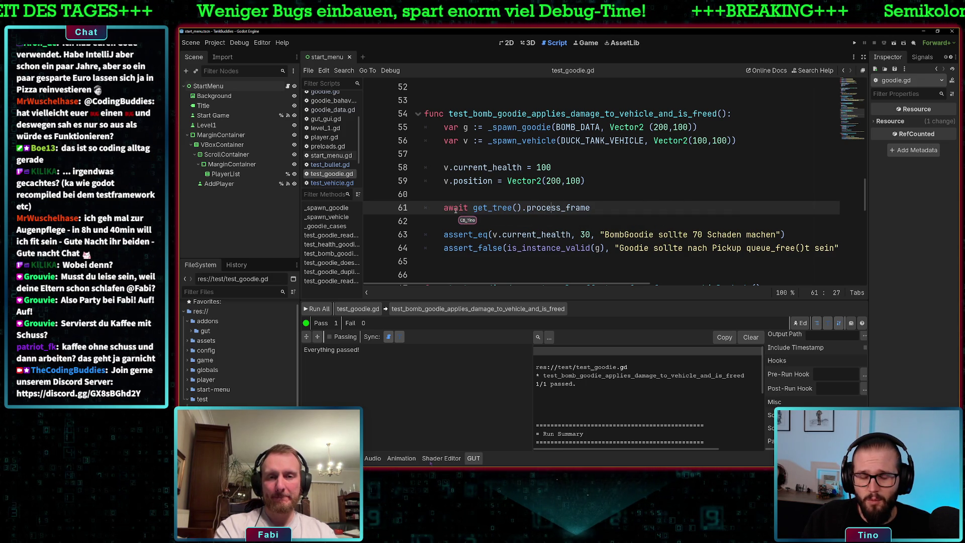
pyautogui.doubleClick(495, 208)
pyautogui.doubleClick(558, 208)
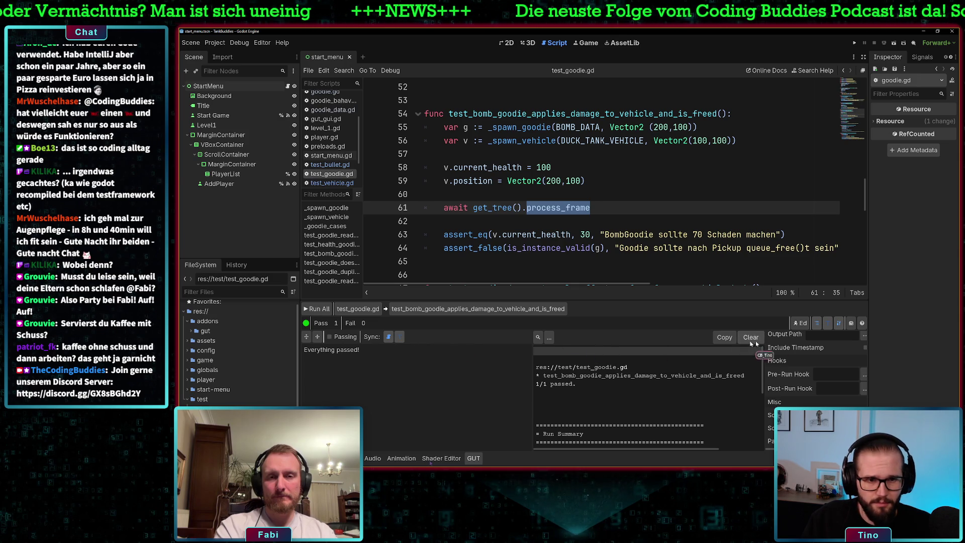
pyautogui.scroll(3, 600, 209)
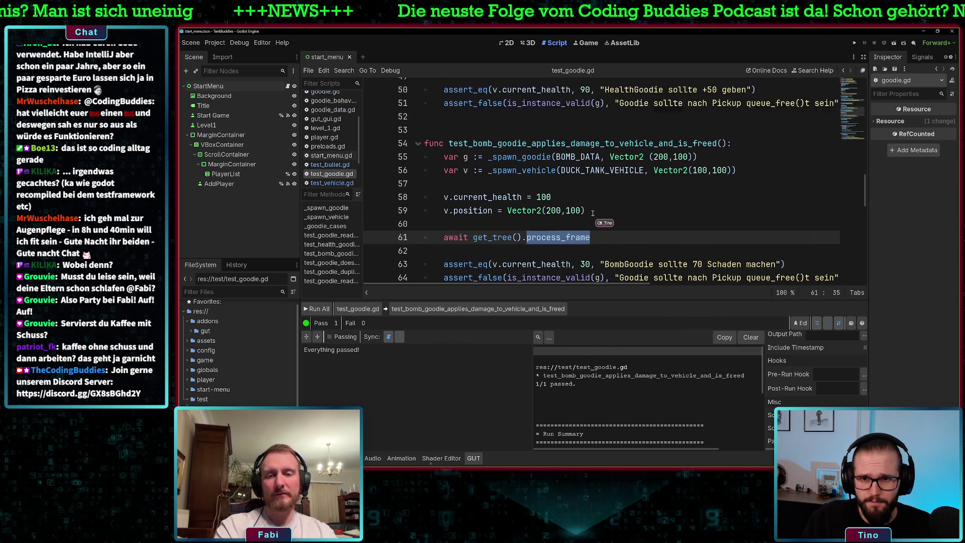
pyautogui.click(577, 211)
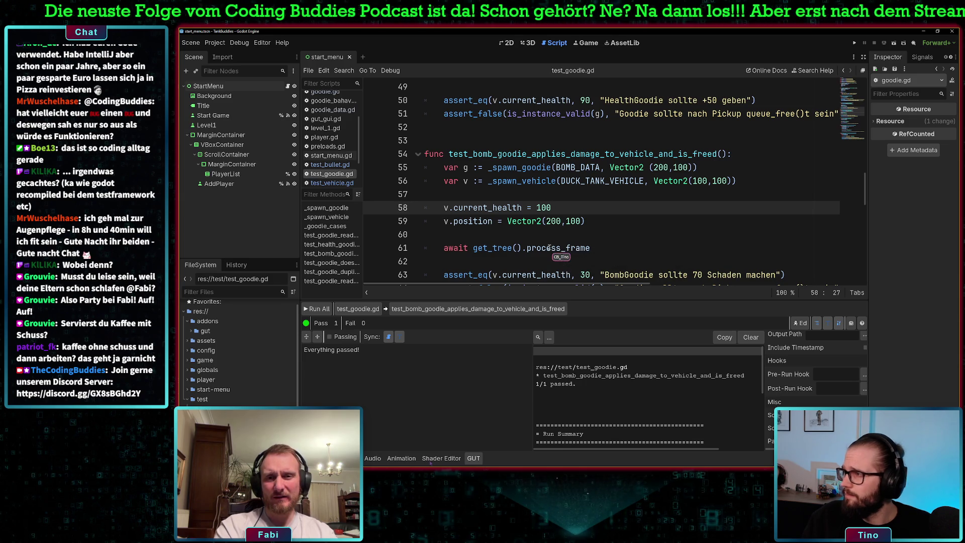
pyautogui.doubleClick(578, 248)
pyautogui.click(585, 248)
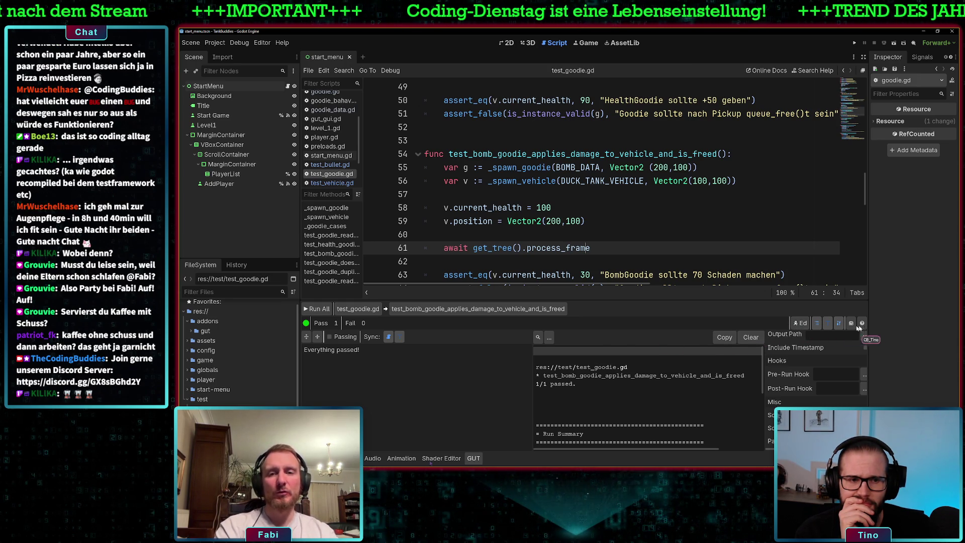
# Toggle the GUT settings side panel, then bring up the Run Modes options
pyautogui.click(838, 323)
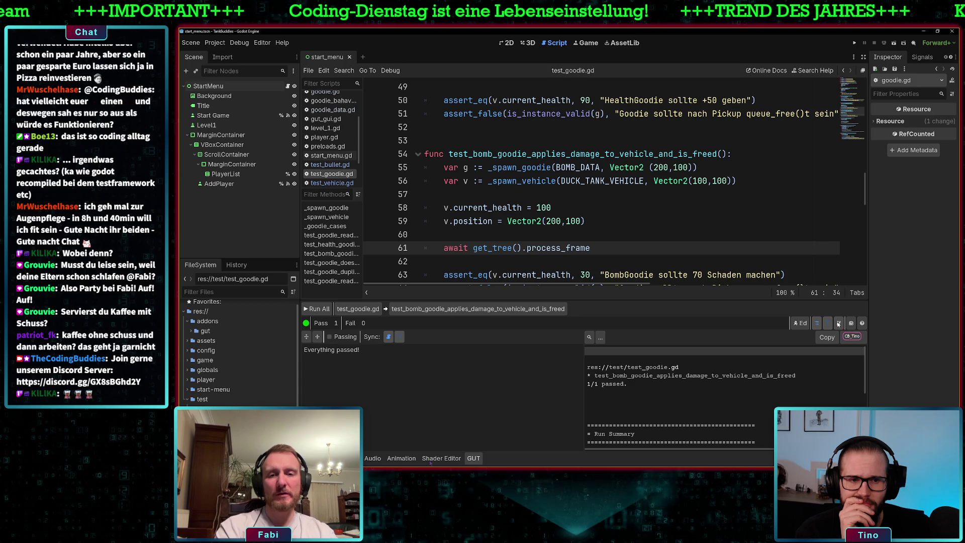
pyautogui.click(838, 323)
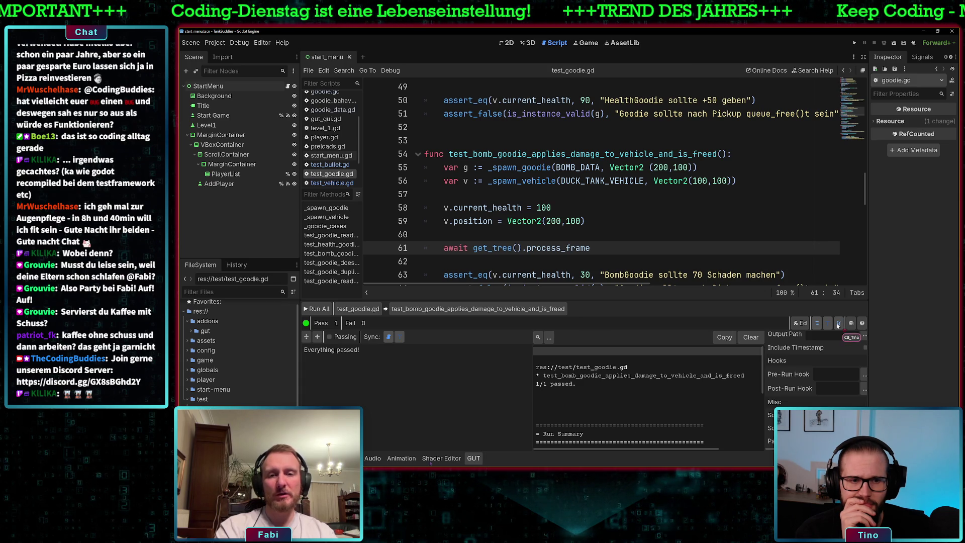
pyautogui.click(838, 323)
pyautogui.click(838, 323)
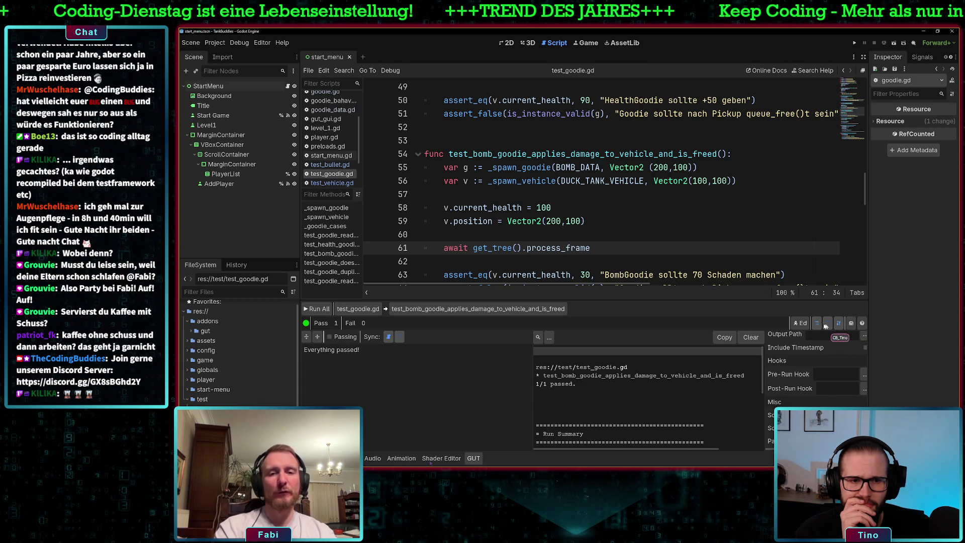
pyautogui.click(800, 324)
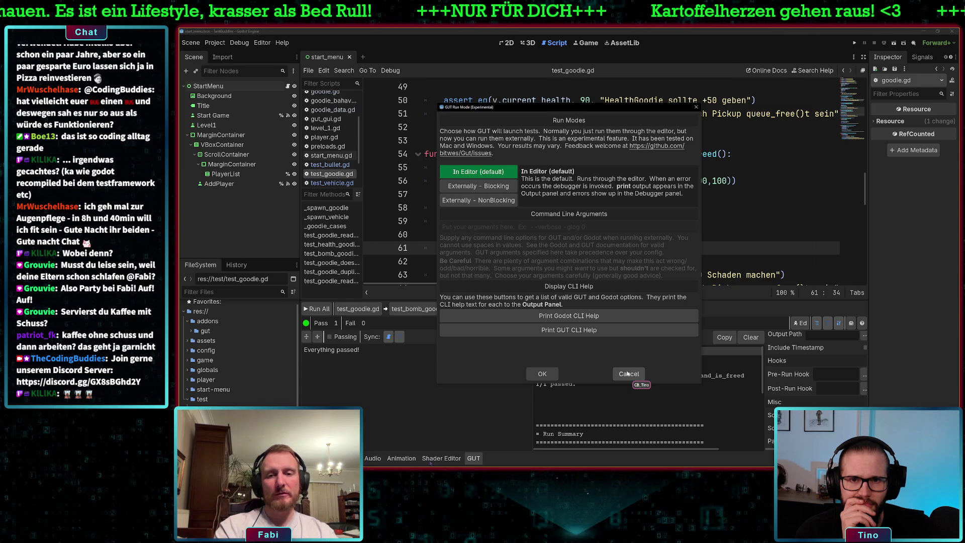
# Cancel the Run Modes dialog and hide GUT's settings panel and output log
pyautogui.click(627, 372)
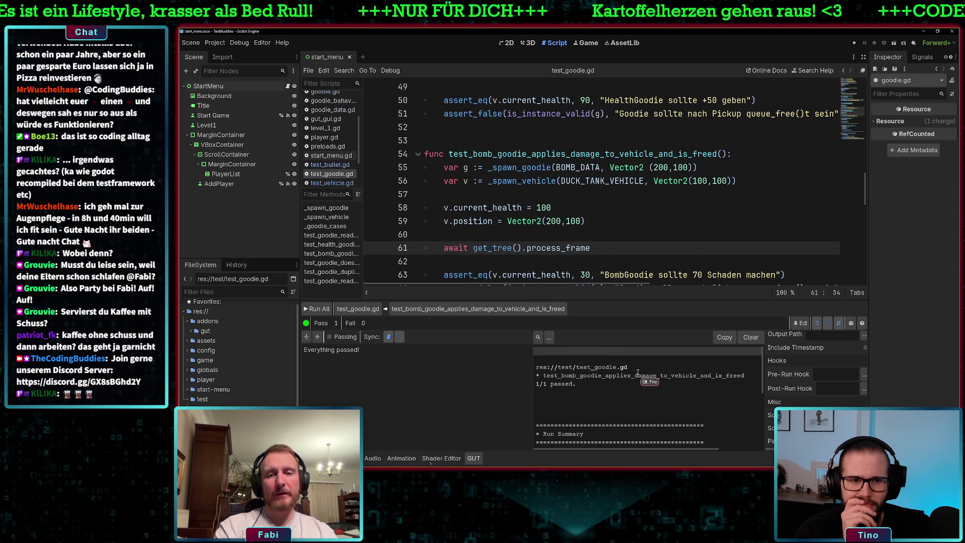
pyautogui.click(837, 324)
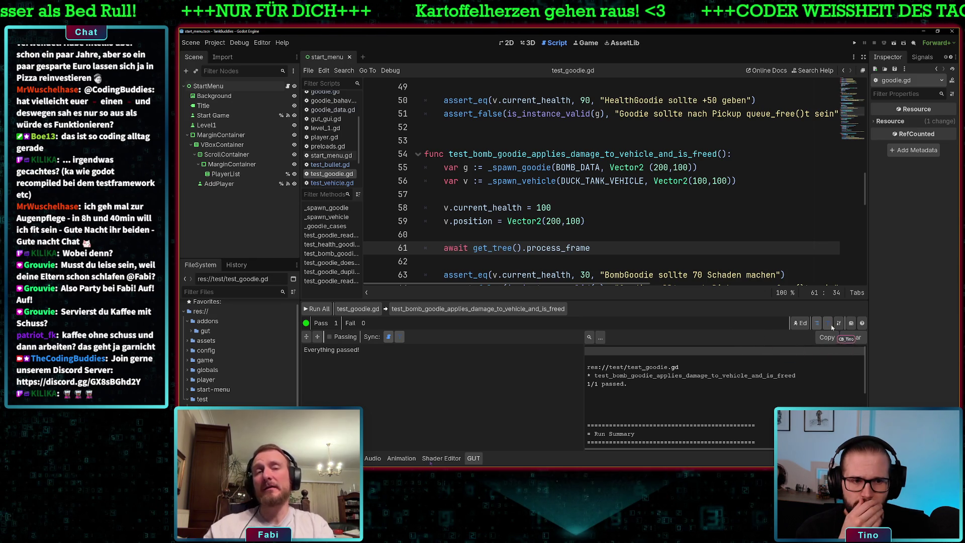
pyautogui.click(829, 325)
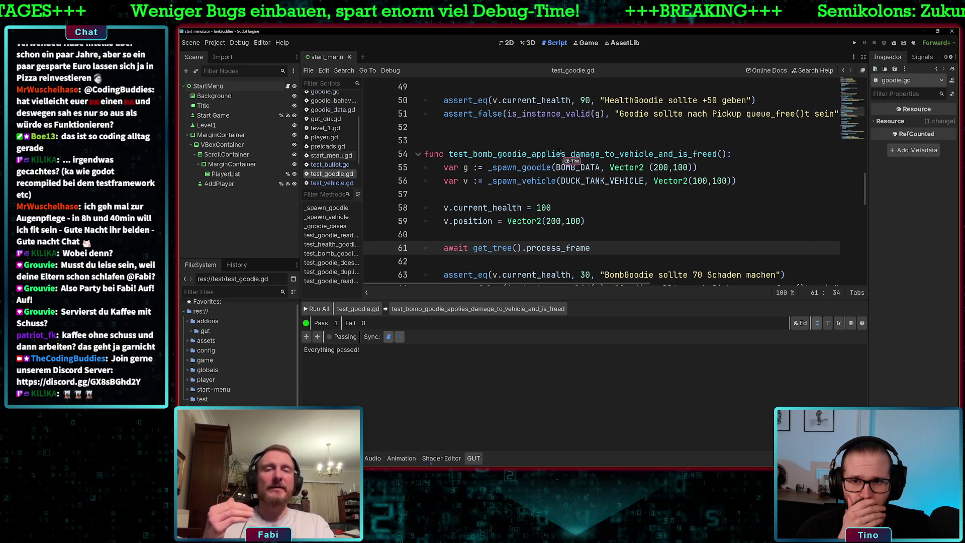
pyautogui.moveTo(489, 248)
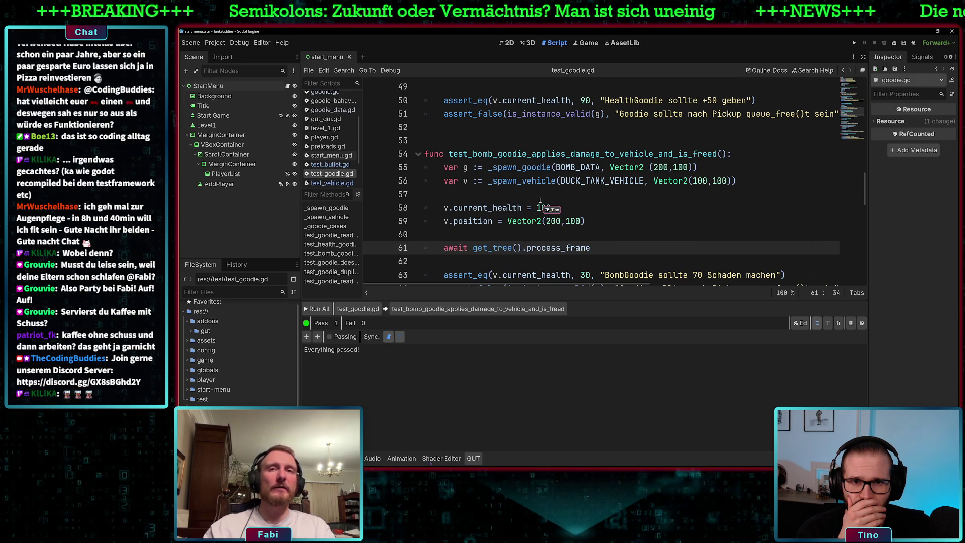
pyautogui.scroll(-1, 540, 201)
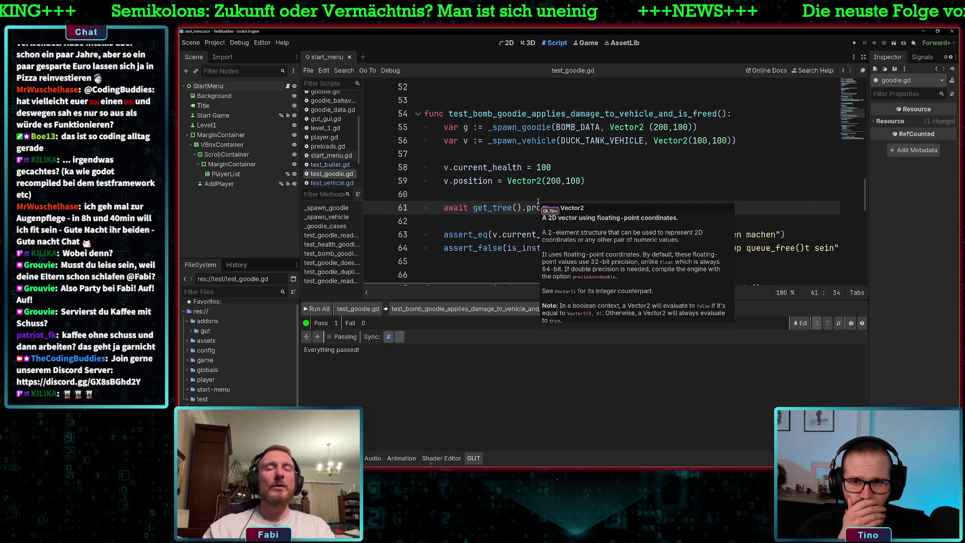
pyautogui.click(637, 178)
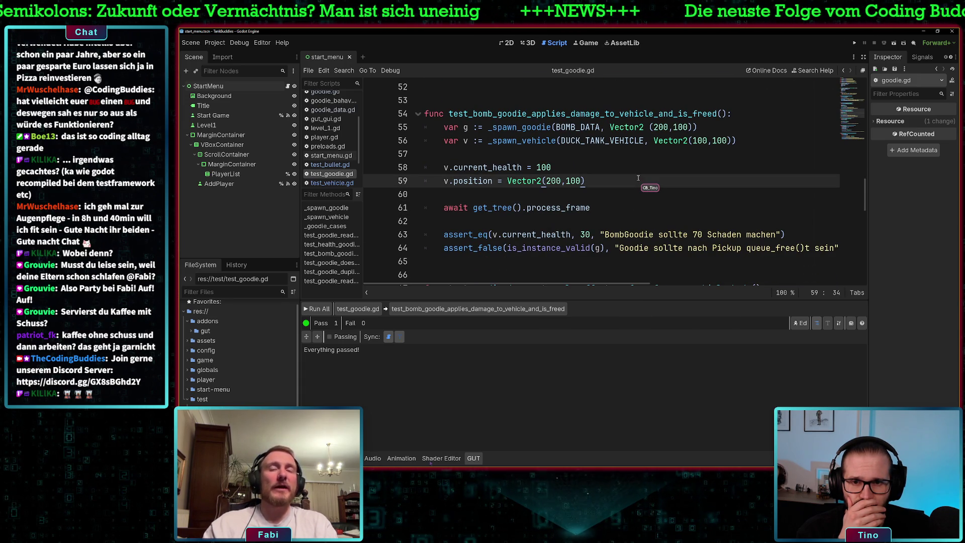
pyautogui.scroll(1, 638, 178)
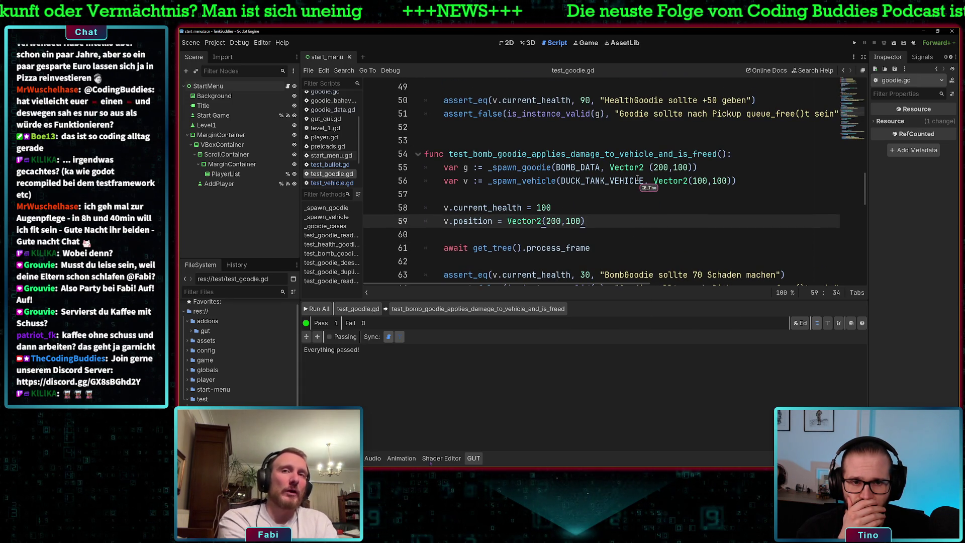
pyautogui.scroll(2, 638, 179)
pyautogui.scroll(1, 636, 179)
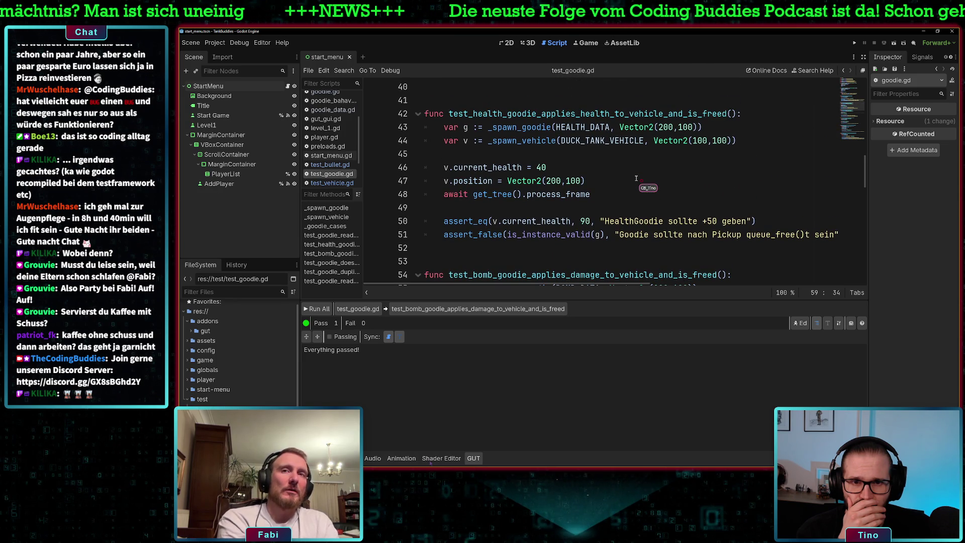
pyautogui.scroll(-3, 635, 178)
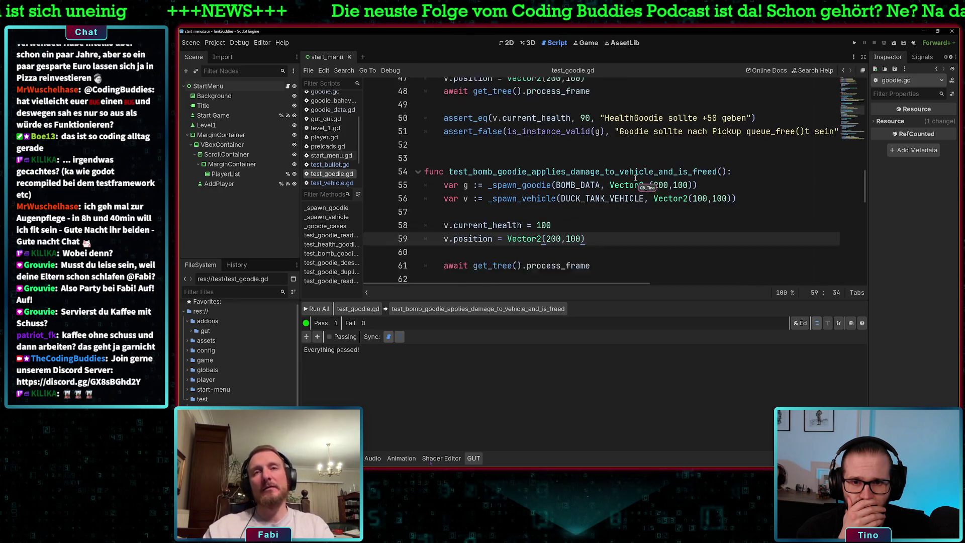
pyautogui.scroll(-1, 636, 179)
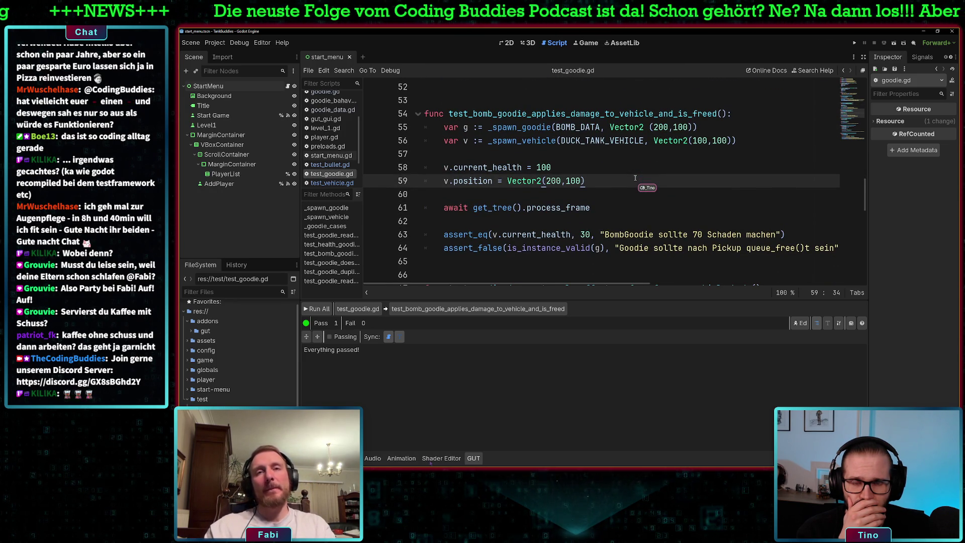
pyautogui.click(551, 207)
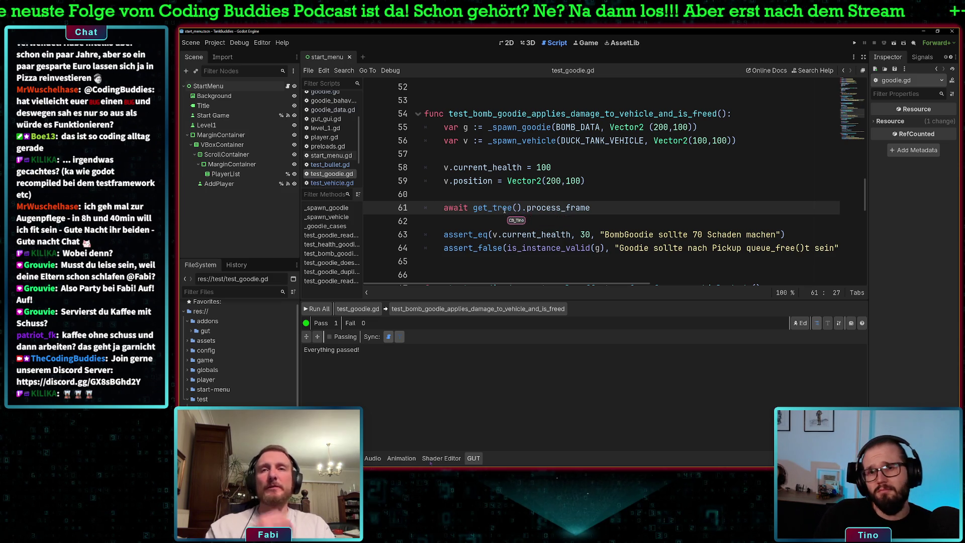
pyautogui.press('F9')
pyautogui.click(516, 194)
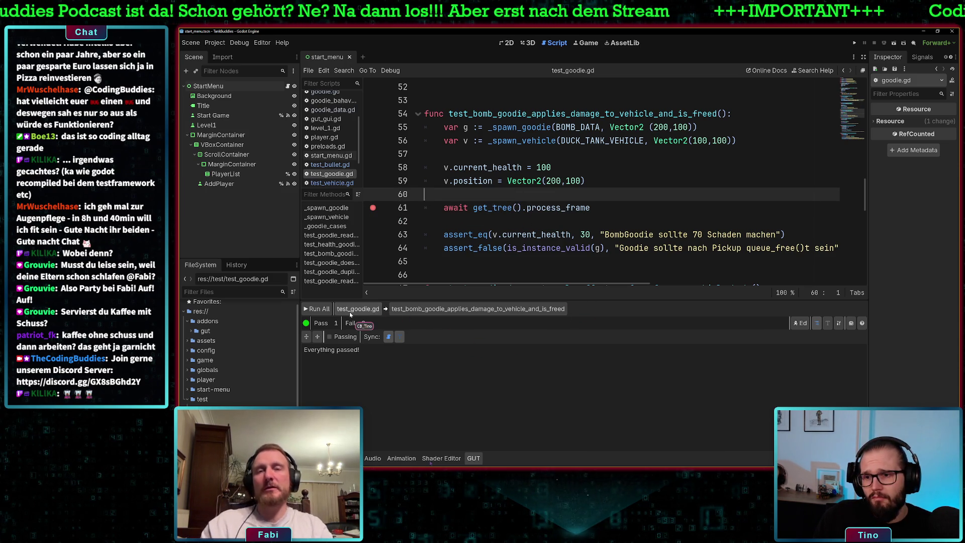
# Run the goodie tests with debugging, continue past the breakpoint, and close the game window
pyautogui.click(324, 309)
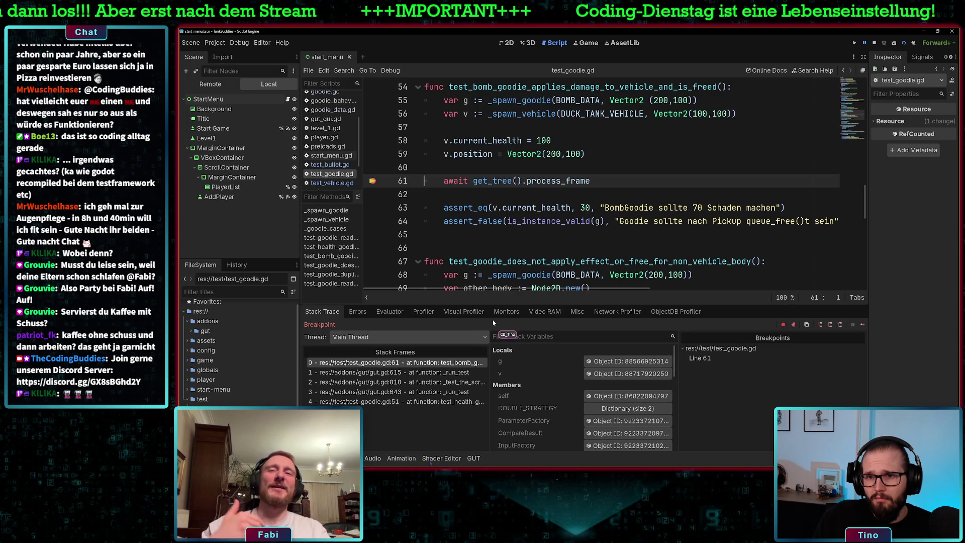
pyautogui.click(861, 326)
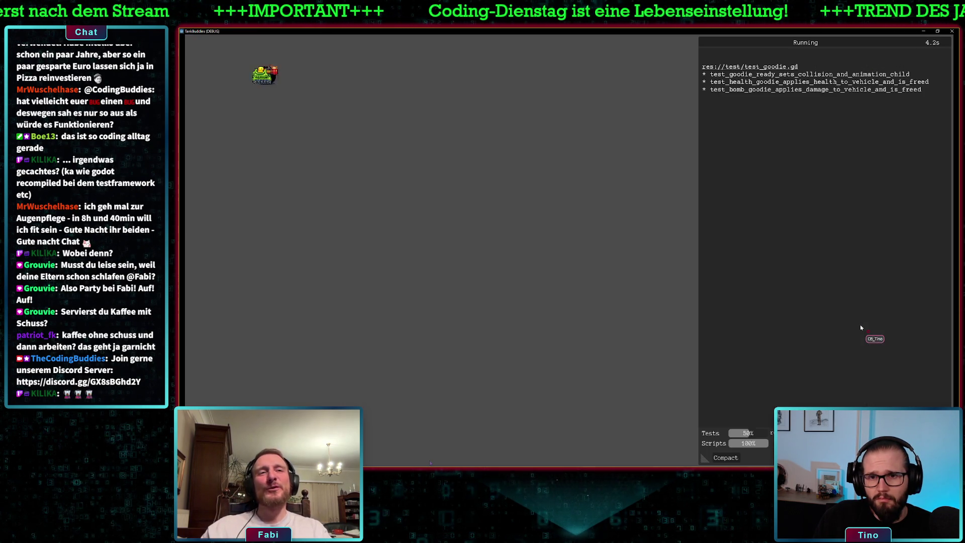
pyautogui.click(953, 32)
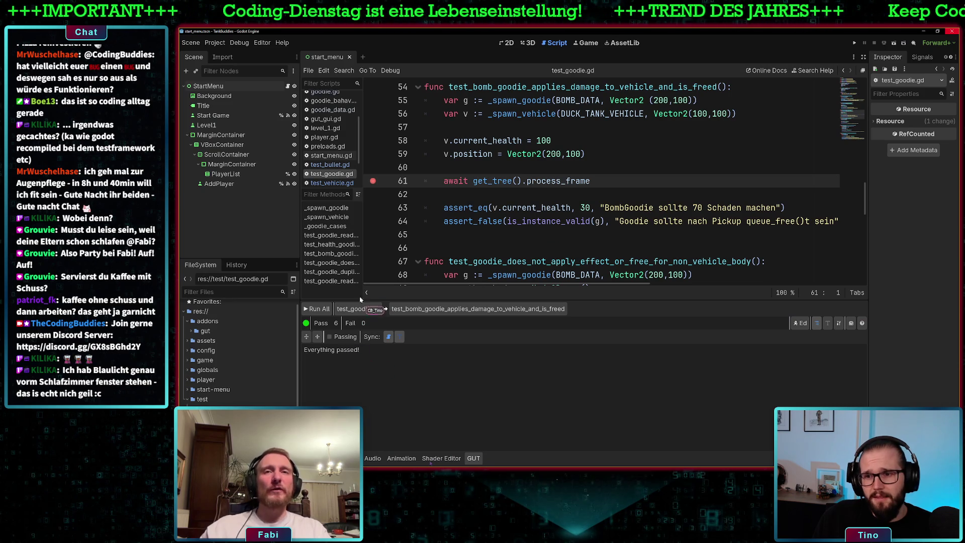
# Rerun test_goodie.gd, resume past the line 61 breakpoint, and close the TankBuddies window
pyautogui.click(357, 309)
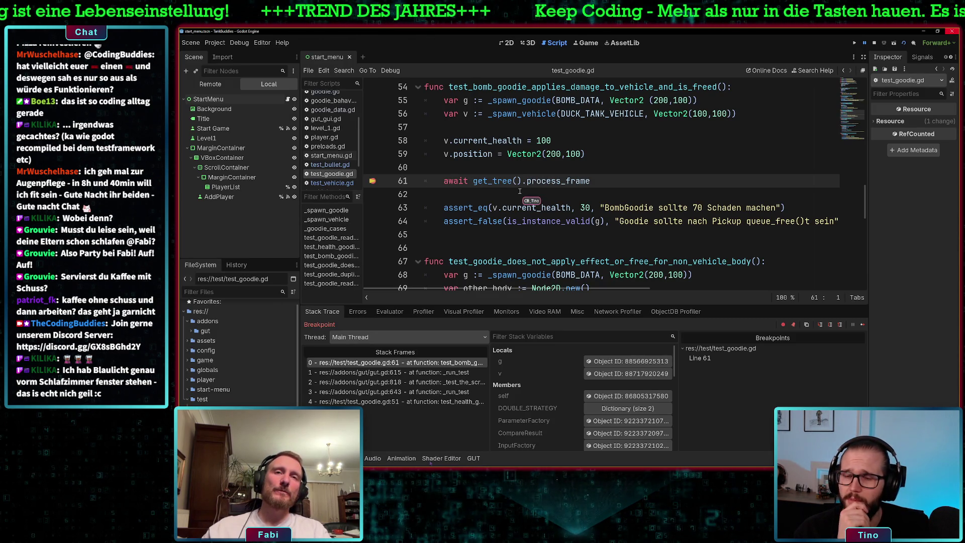
pyautogui.scroll(1, 525, 193)
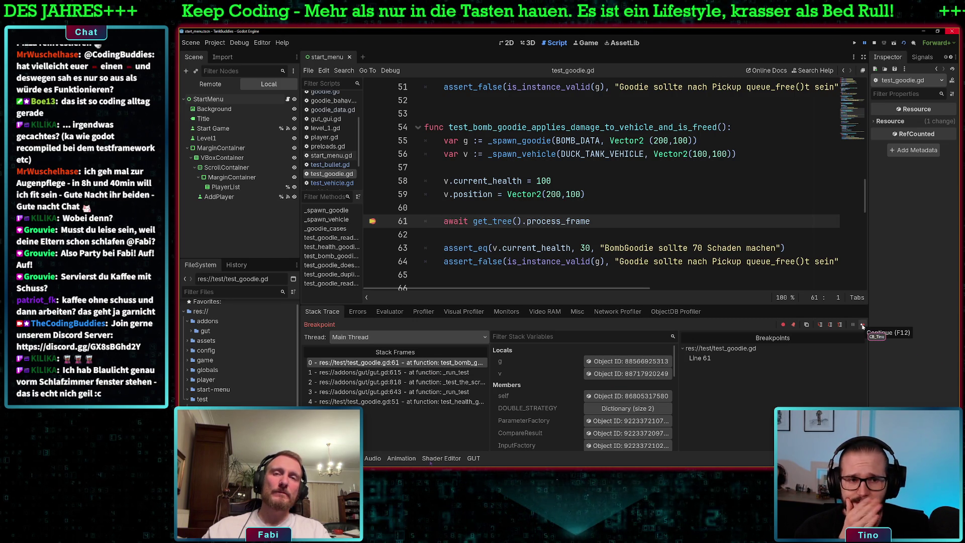
pyautogui.click(863, 325)
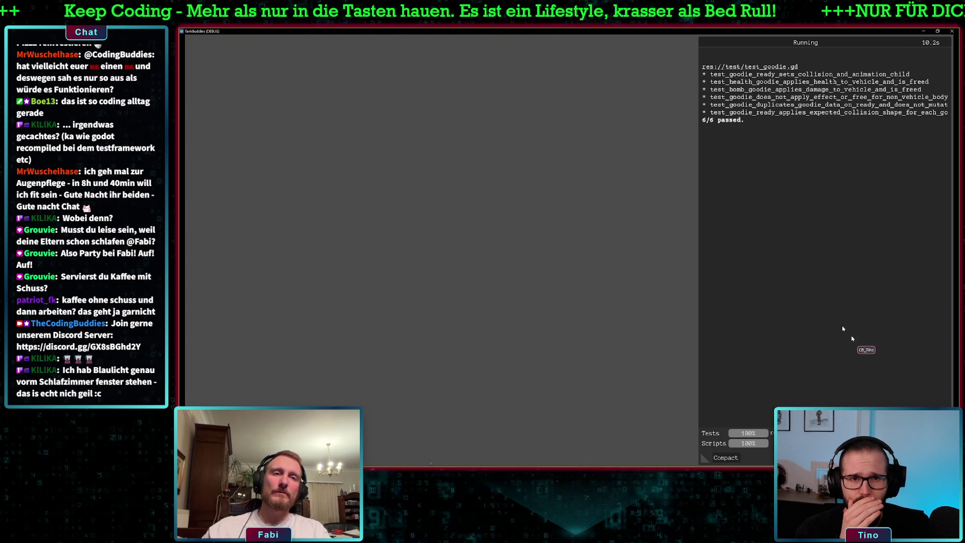
pyautogui.click(951, 31)
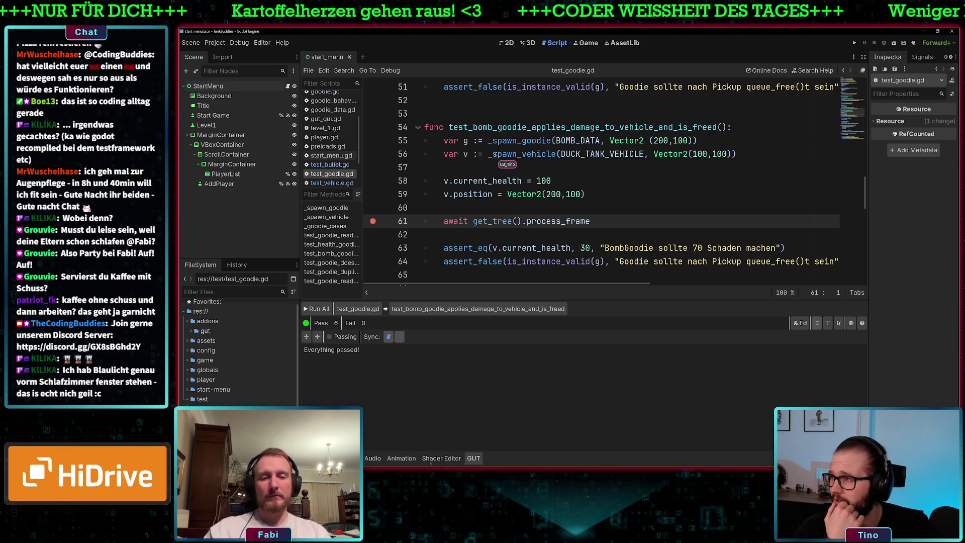
# Check lines 59 and 61 of test_goodie.gd, then start a new test_goodie.gd run
pyautogui.moveTo(562, 220)
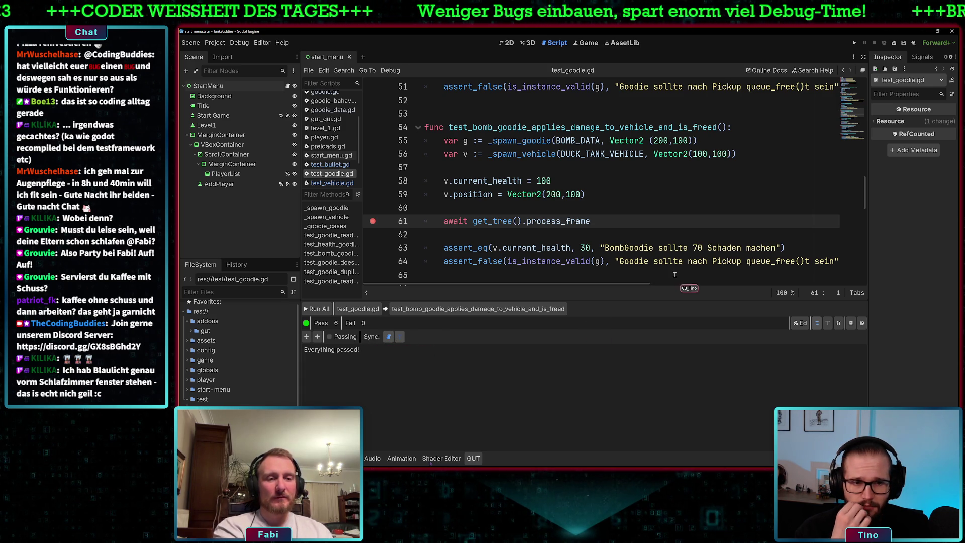
pyautogui.scroll(1, 617, 189)
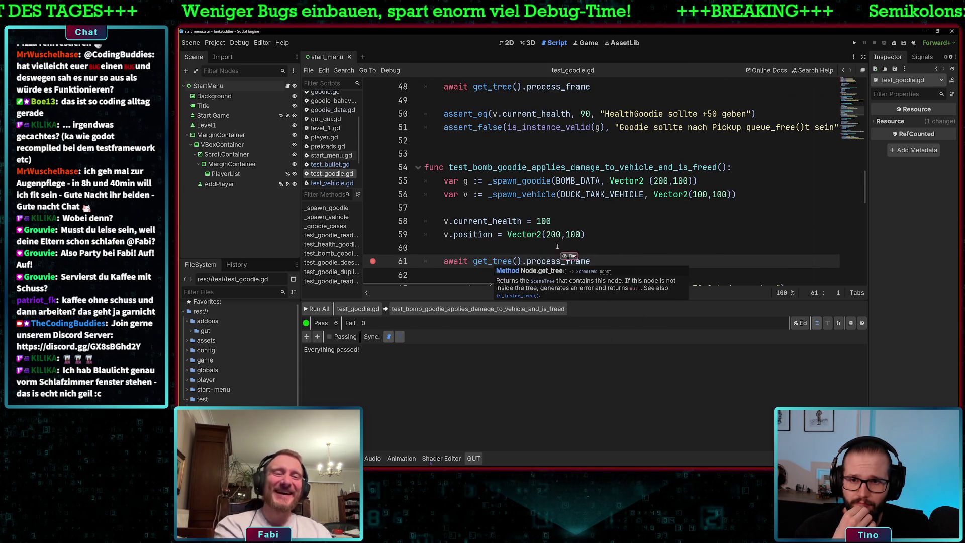
pyautogui.click(635, 234)
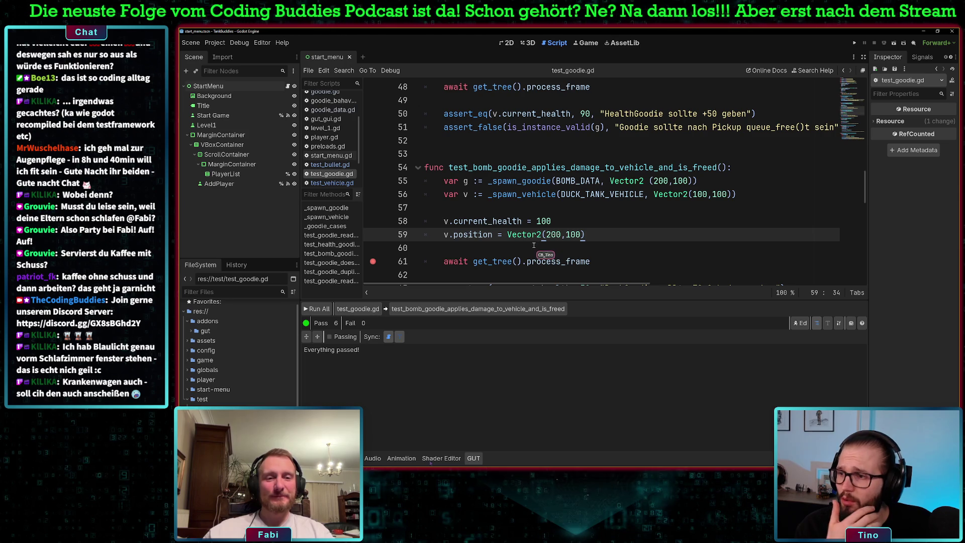
pyautogui.click(516, 261)
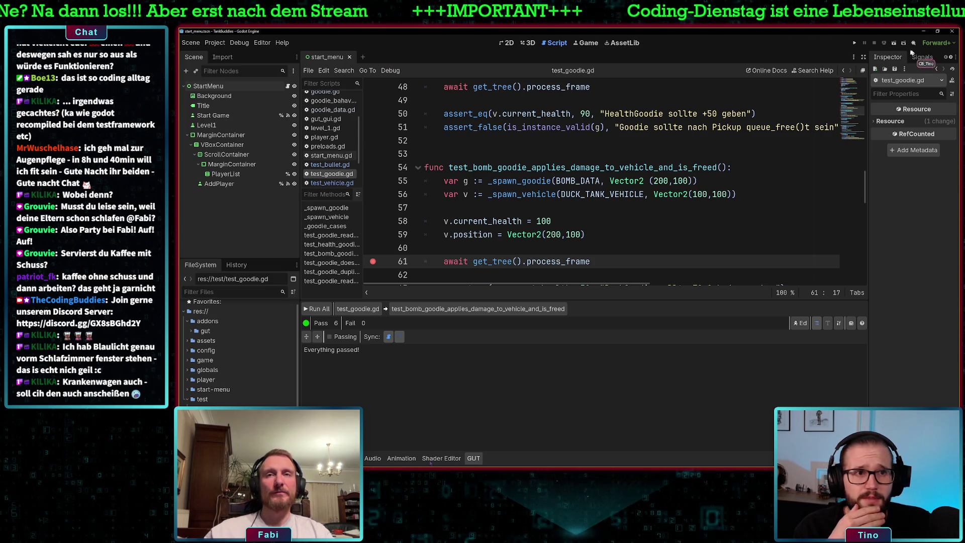
pyautogui.click(358, 308)
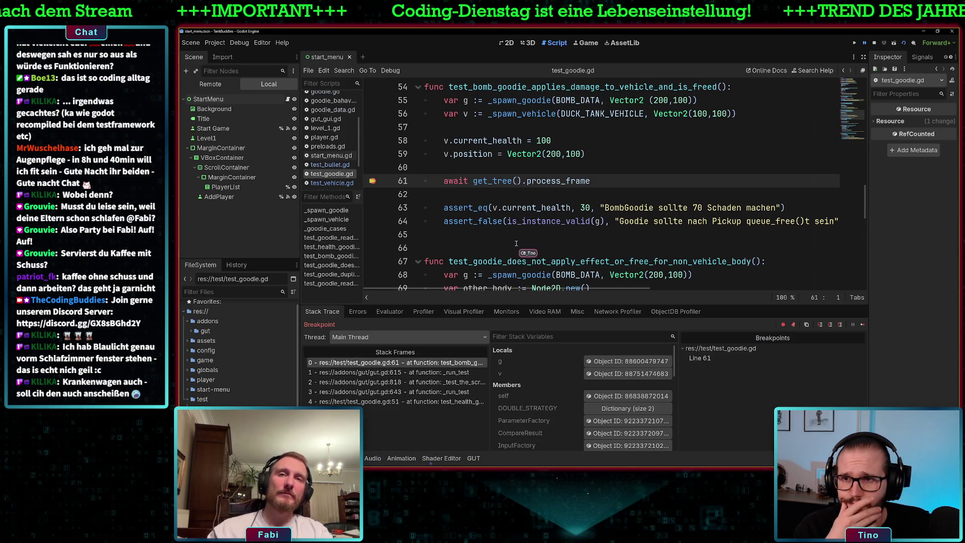
pyautogui.click(210, 84)
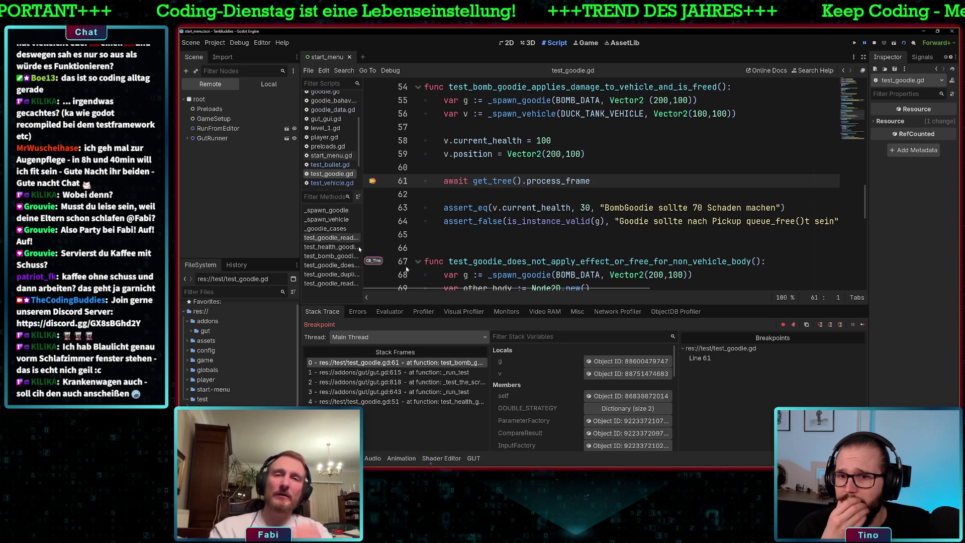
pyautogui.click(188, 137)
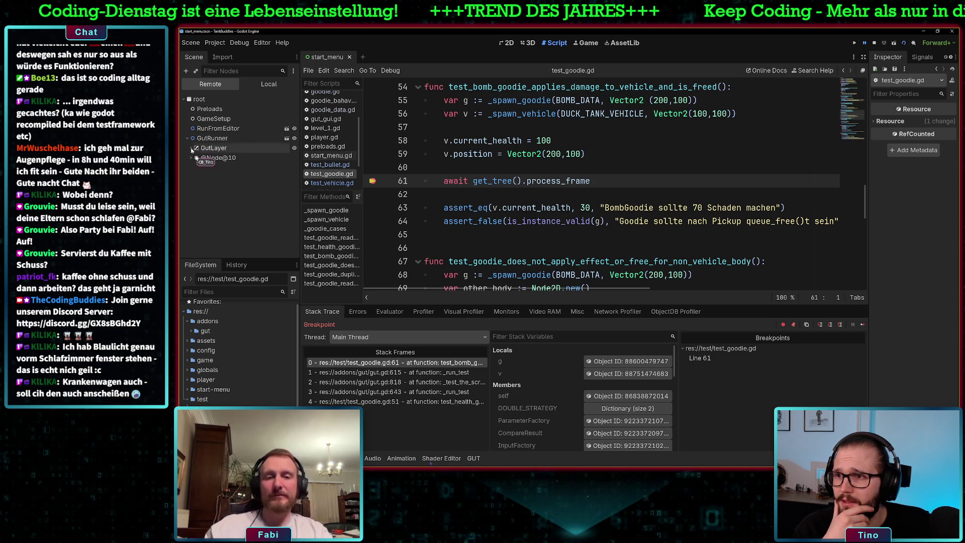
pyautogui.click(192, 158)
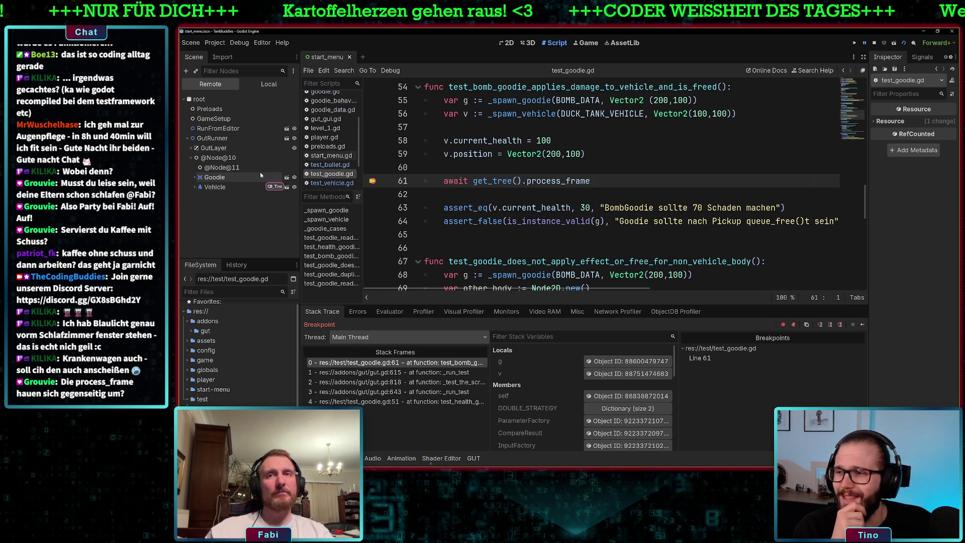
pyautogui.click(194, 177)
pyautogui.click(195, 196)
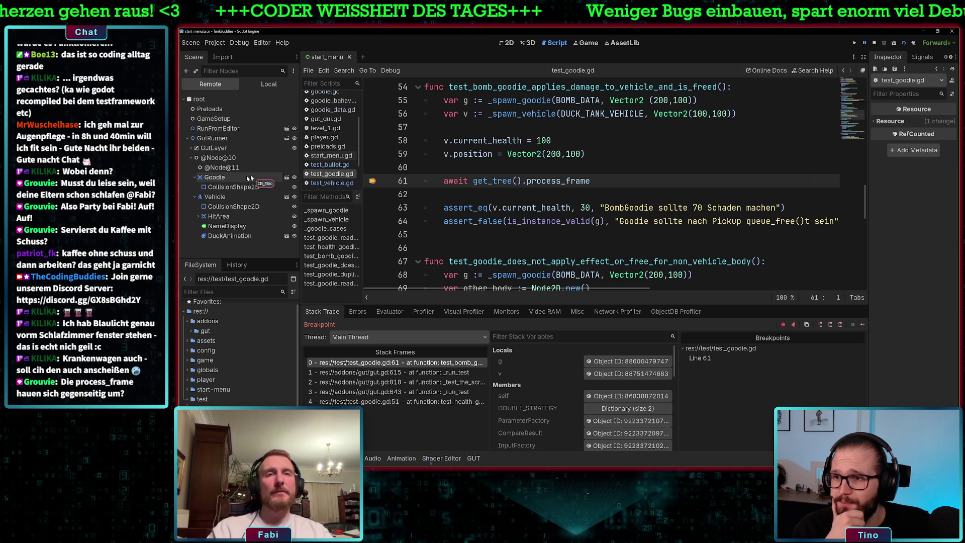
pyautogui.click(192, 158)
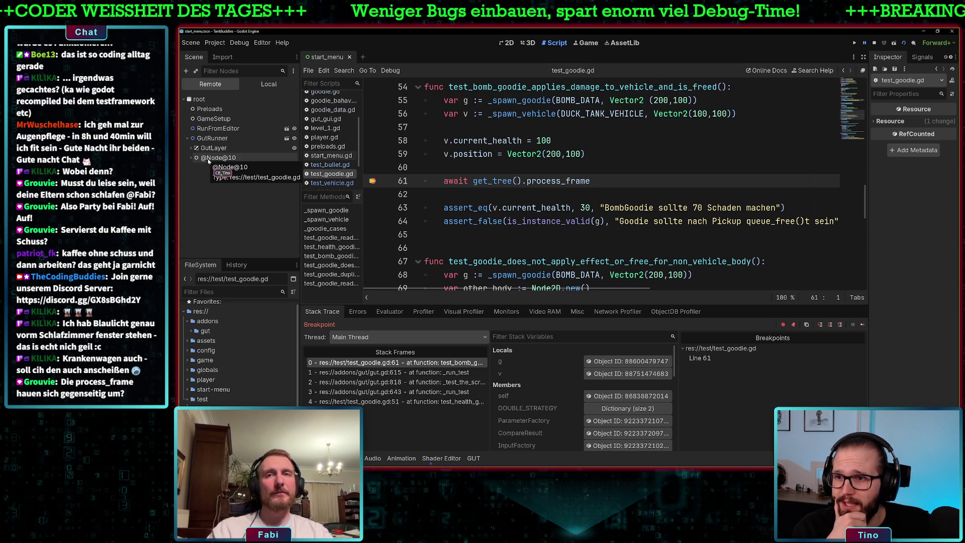
pyautogui.scroll(1, 577, 171)
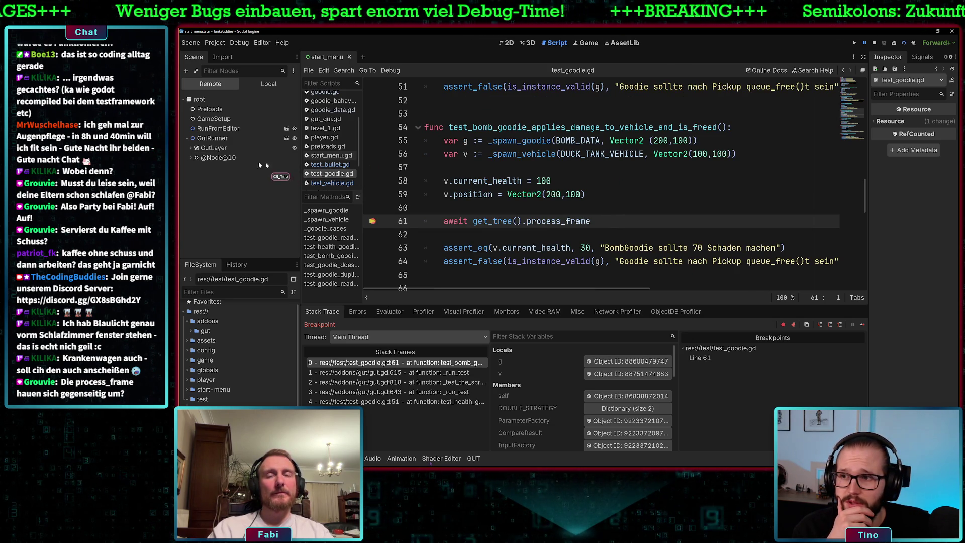
pyautogui.click(189, 158)
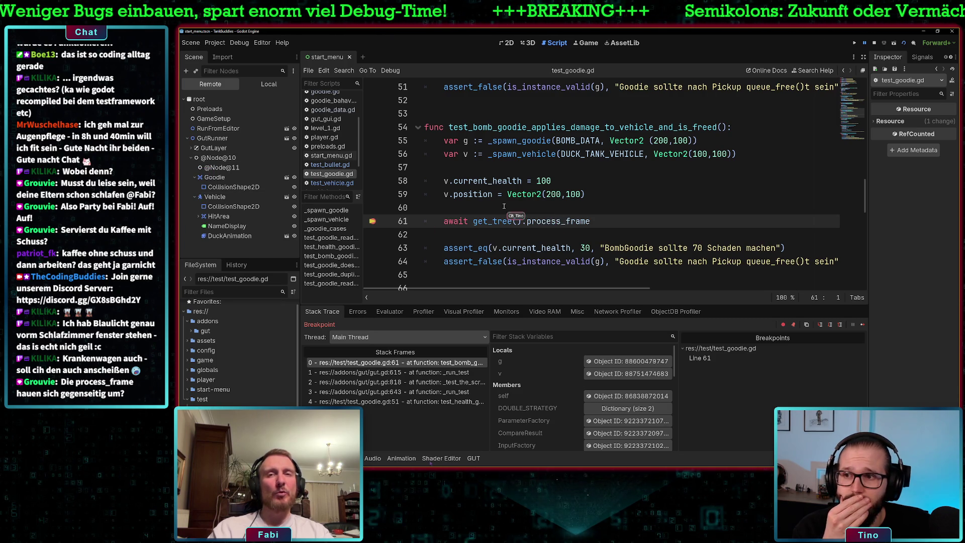
pyautogui.click(231, 169)
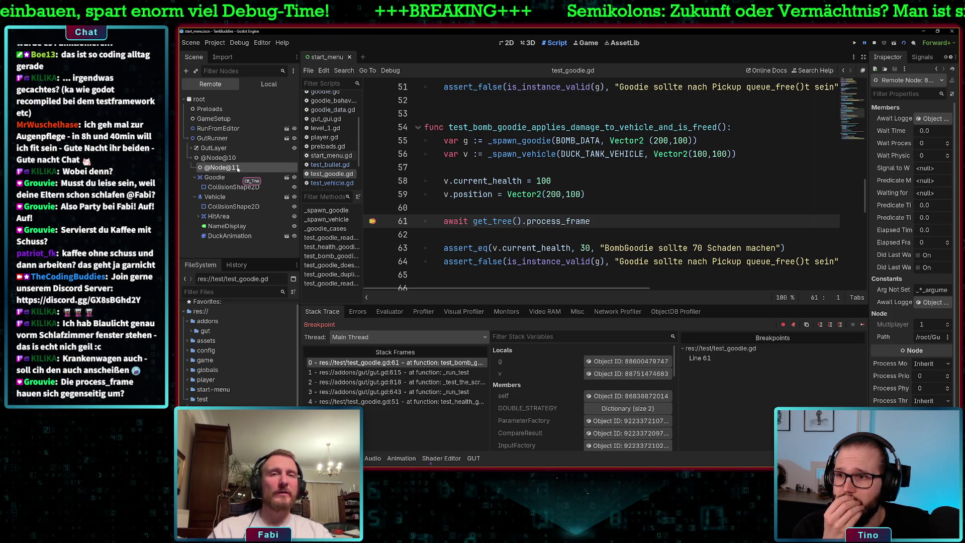
pyautogui.click(190, 158)
pyautogui.click(191, 158)
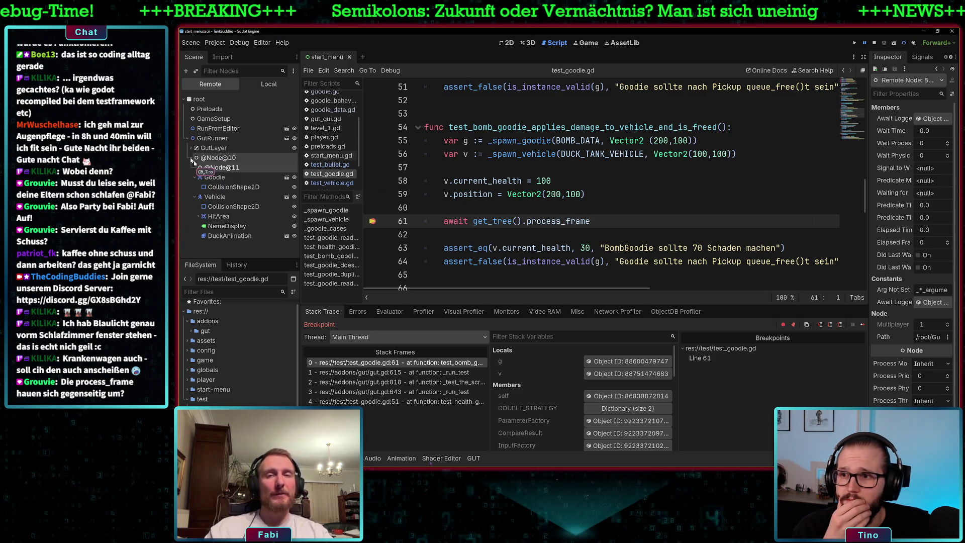
pyautogui.click(195, 177)
pyautogui.click(195, 187)
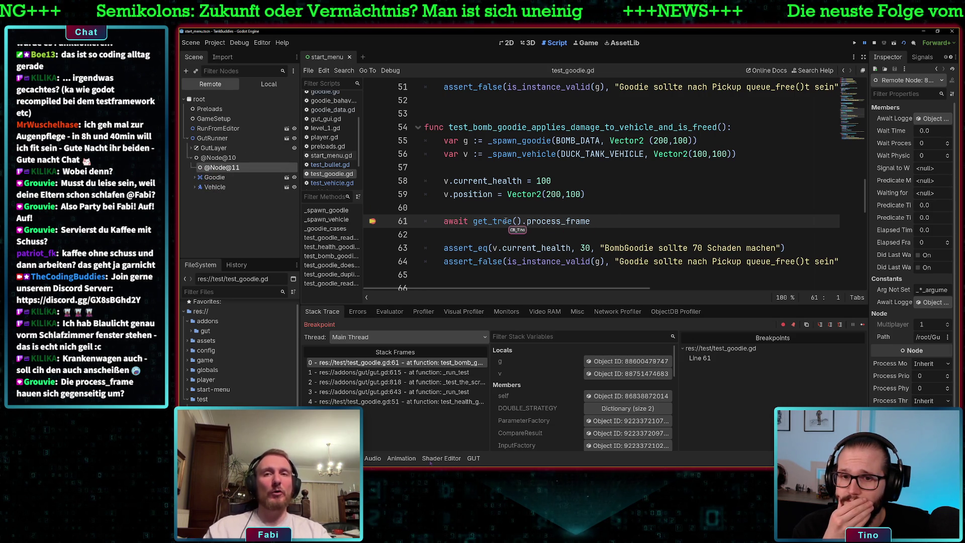
# Check the debugger thread list, keeping Main Thread selected, and review the paused code
pyautogui.moveTo(475, 222)
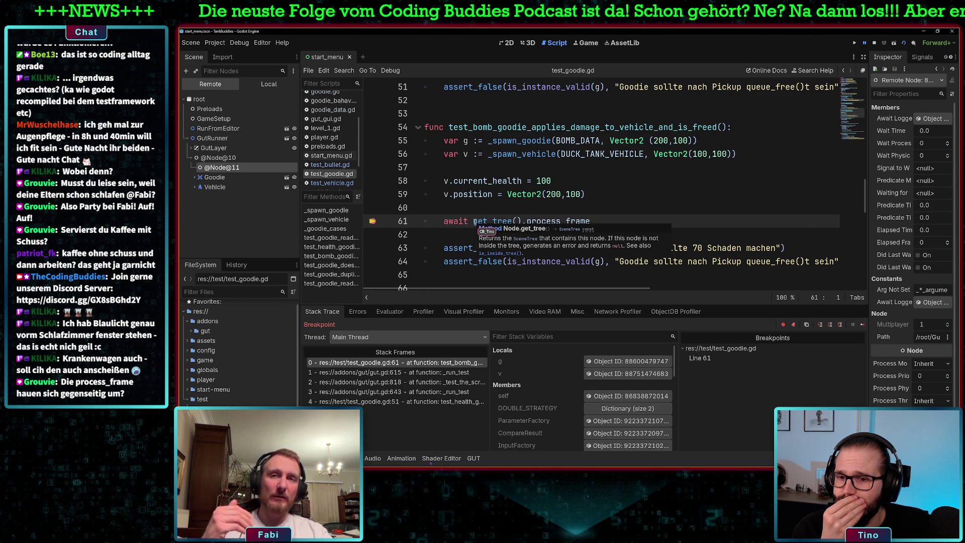
pyautogui.click(485, 338)
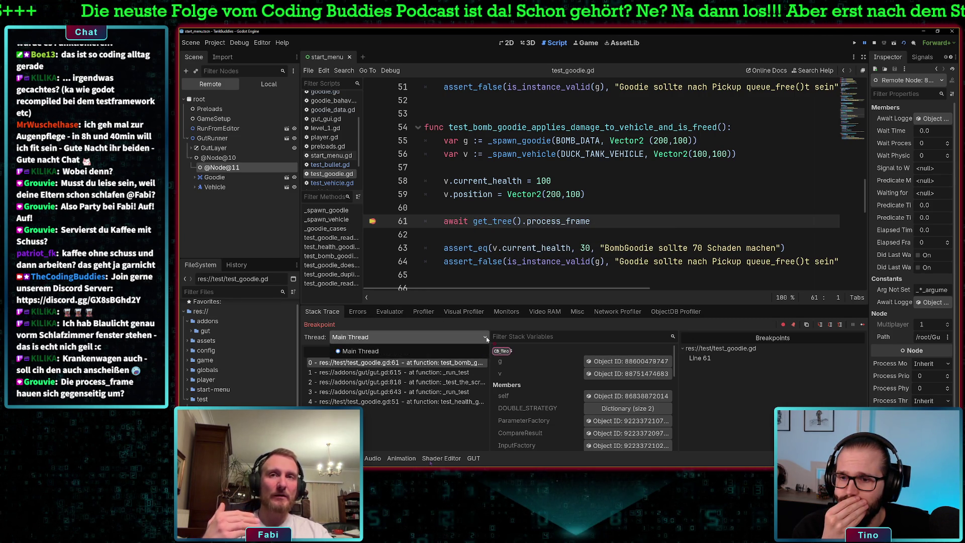
pyautogui.click(360, 350)
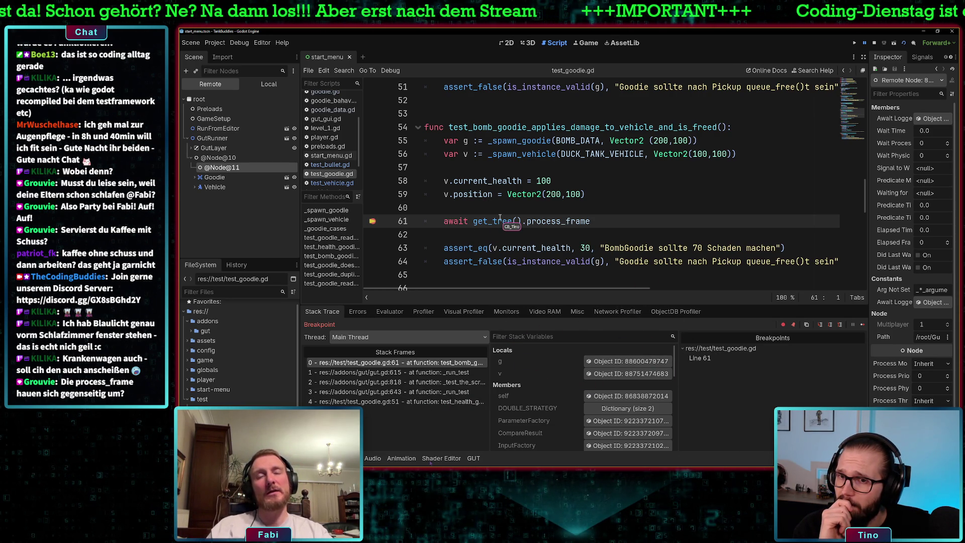
pyautogui.moveTo(499, 217)
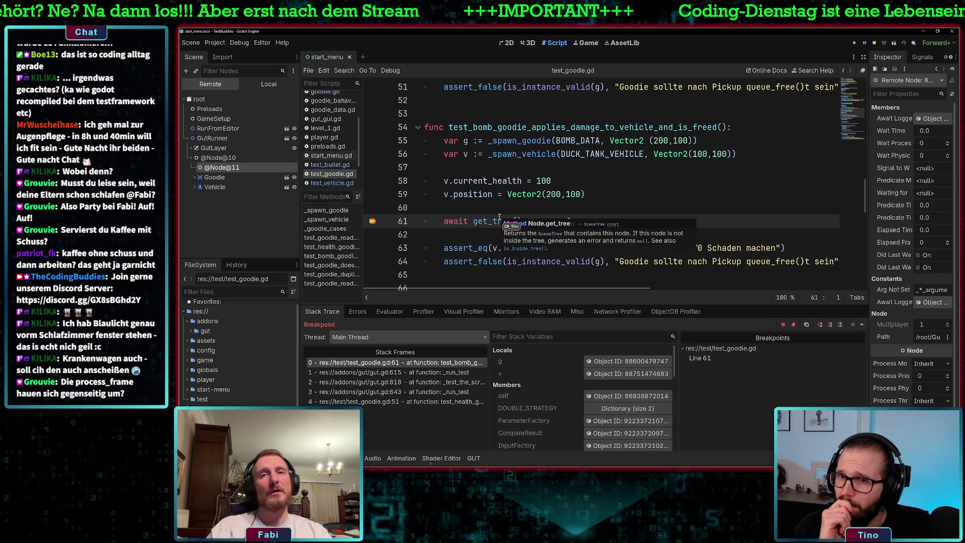
pyautogui.scroll(6, 543, 205)
pyautogui.scroll(3, 543, 205)
pyautogui.scroll(-7, 540, 206)
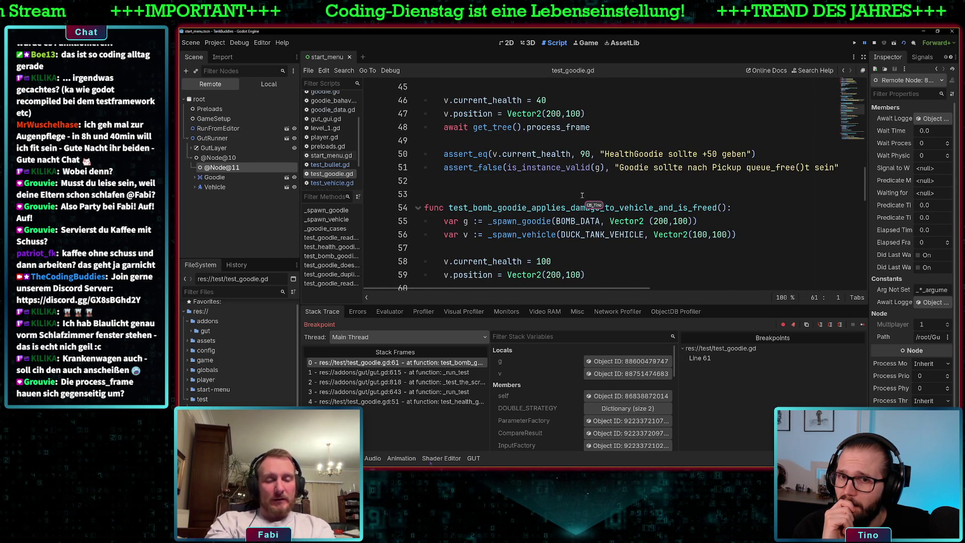
# Add a breakpoint on line 48, the health goodie test's await process_frame call
pyautogui.scroll(2, 583, 195)
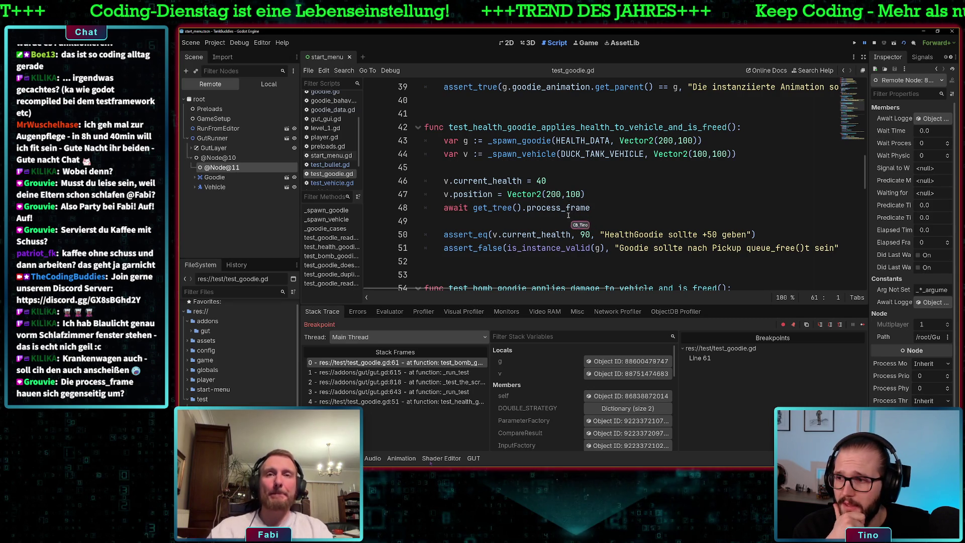
pyautogui.moveTo(555, 215)
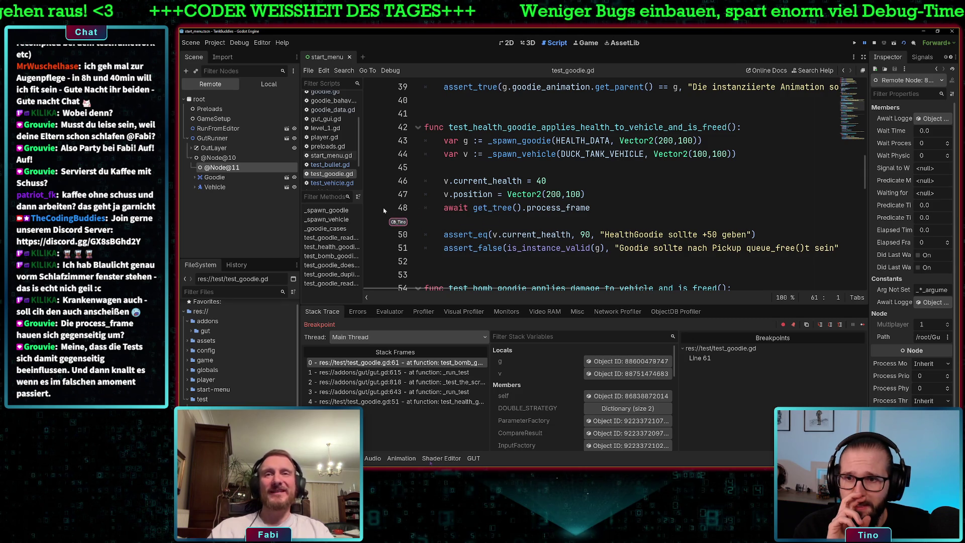
pyautogui.scroll(4, 498, 210)
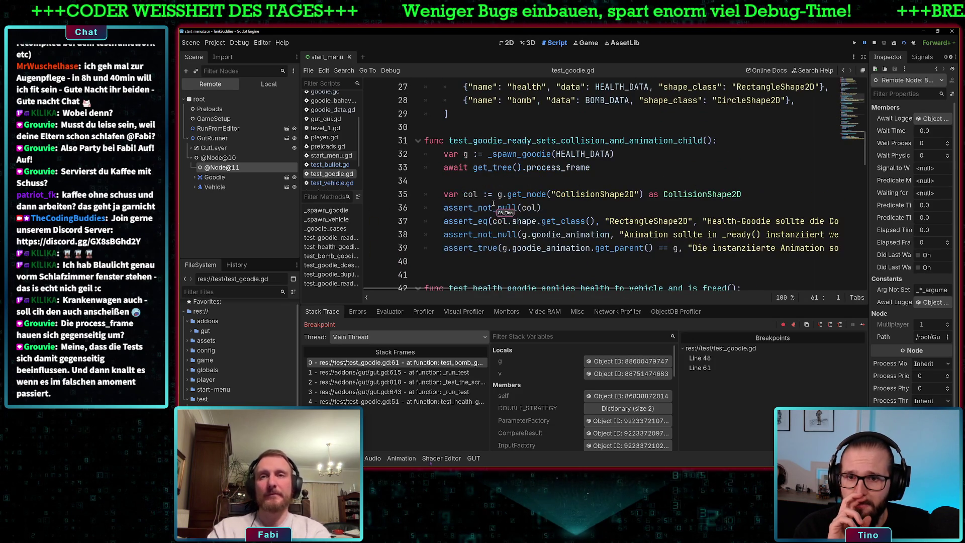
pyautogui.scroll(-6, 429, 231)
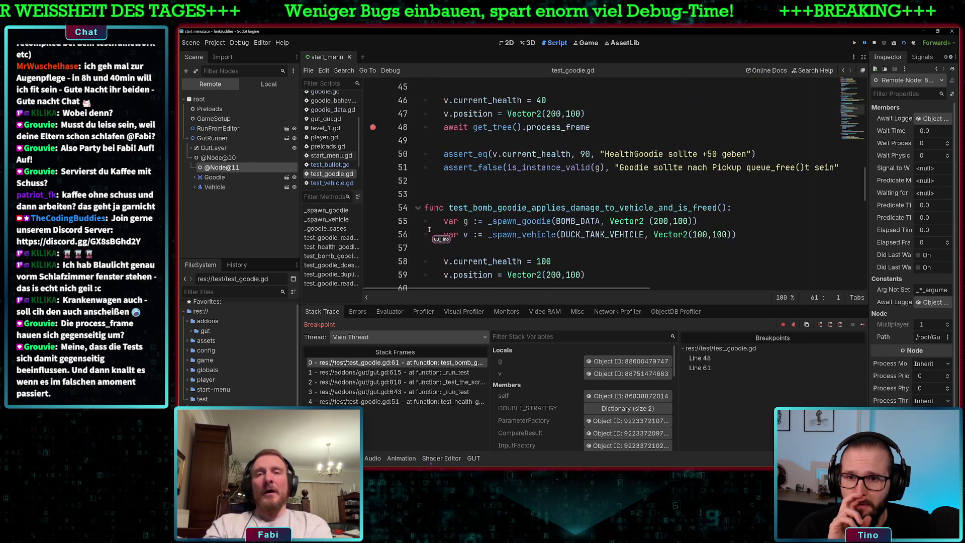
pyautogui.scroll(-1, 400, 263)
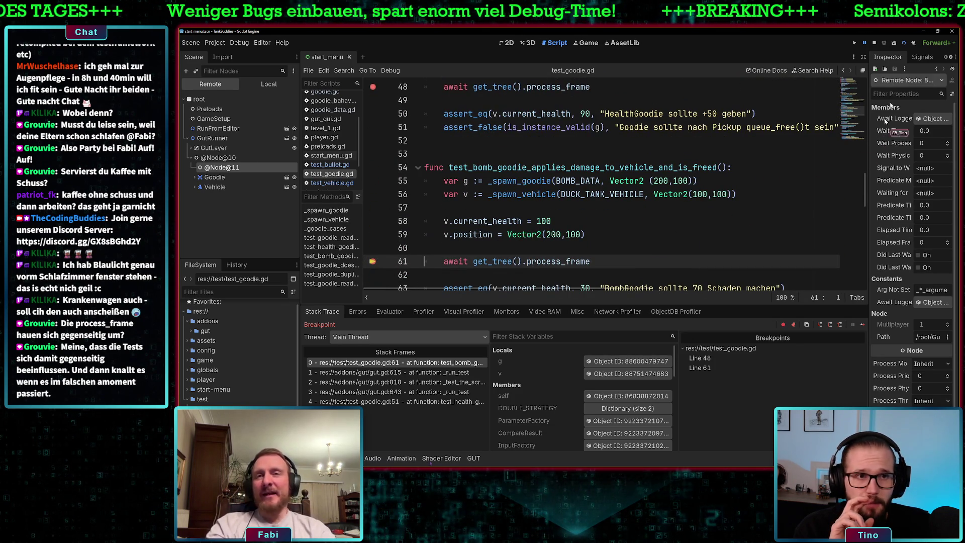
# Restart the goodie run, expand GutRunner in the Remote tree, and continue to line 61
pyautogui.click(874, 42)
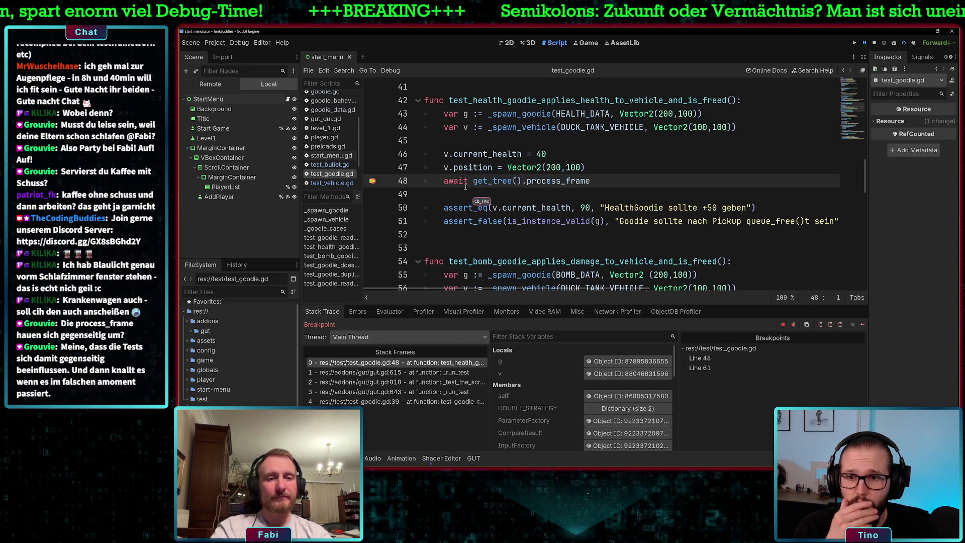
pyautogui.click(210, 84)
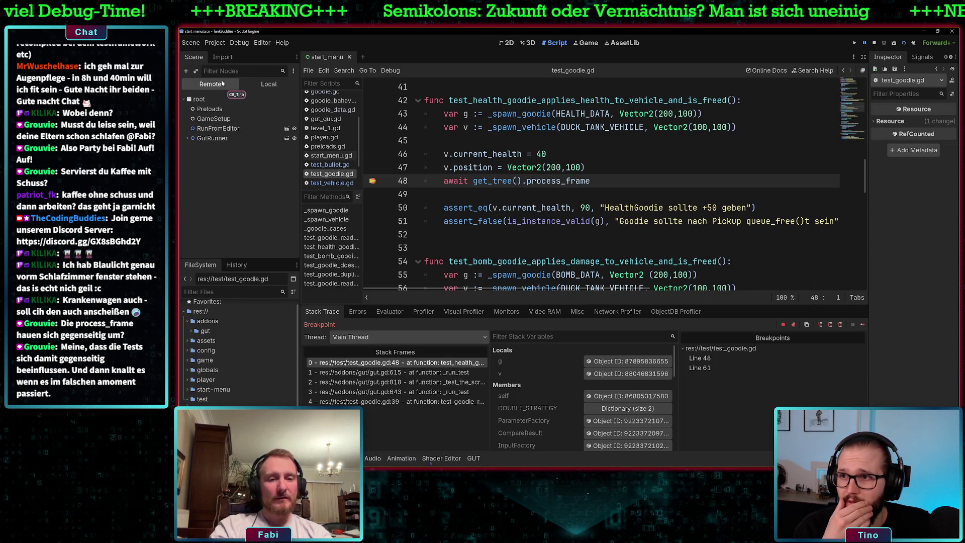
pyautogui.click(186, 138)
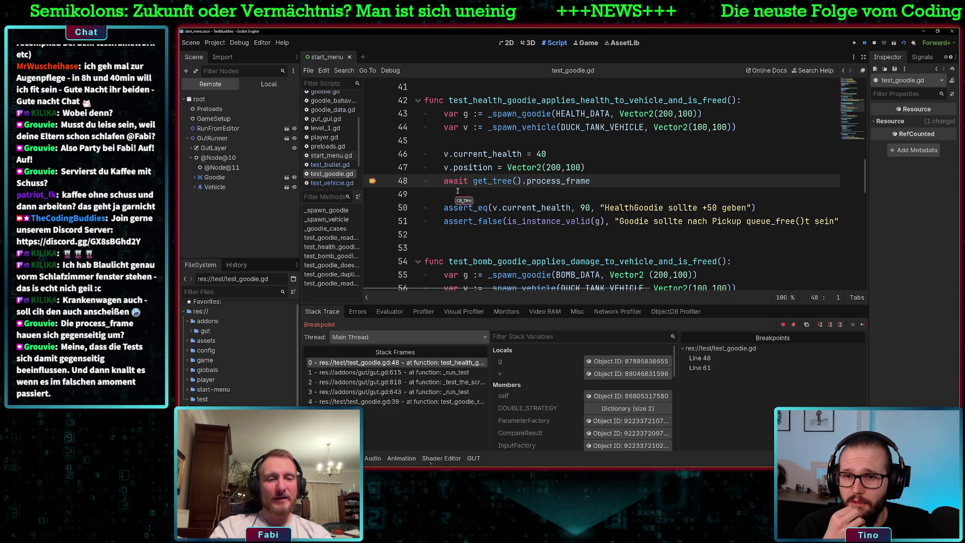
pyautogui.click(863, 324)
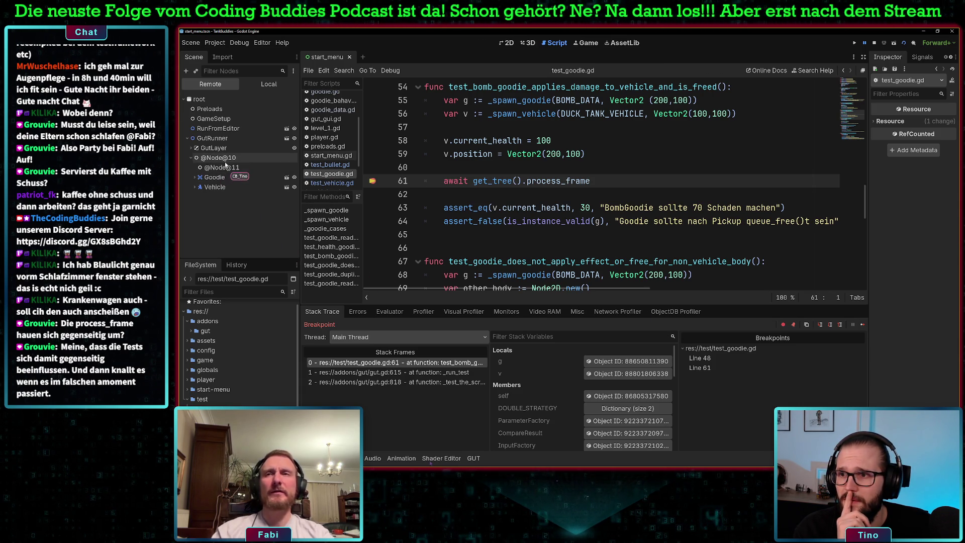
pyautogui.scroll(2, 380, 166)
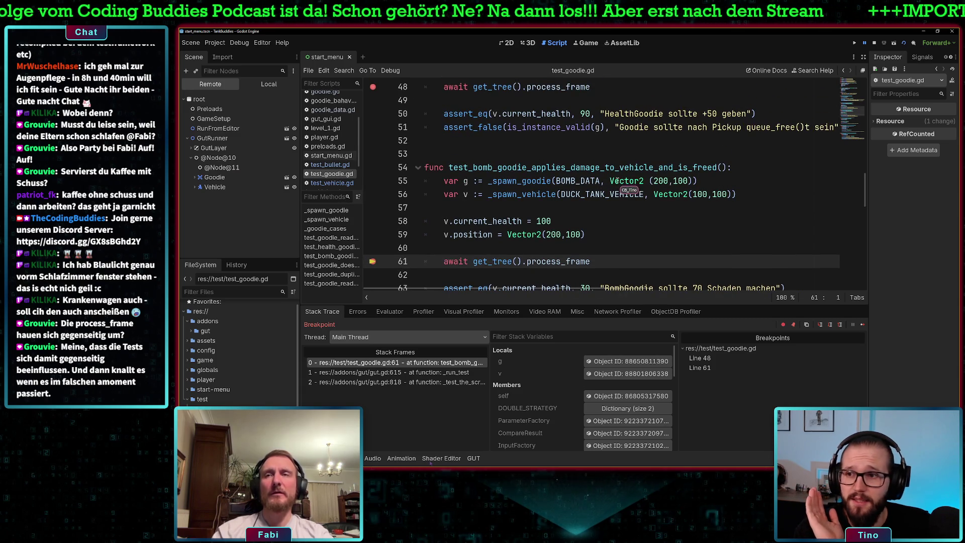
pyautogui.scroll(-1, 468, 216)
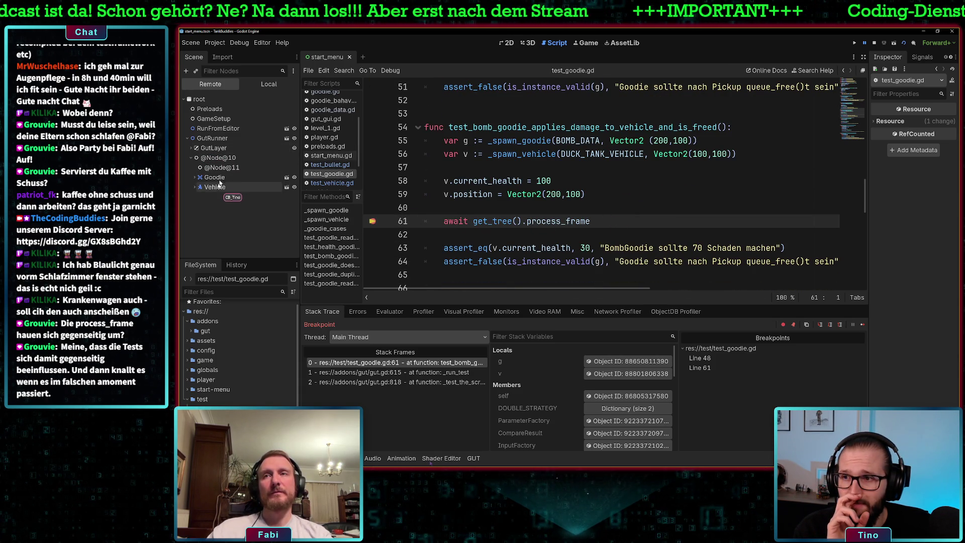
pyautogui.scroll(1, 552, 232)
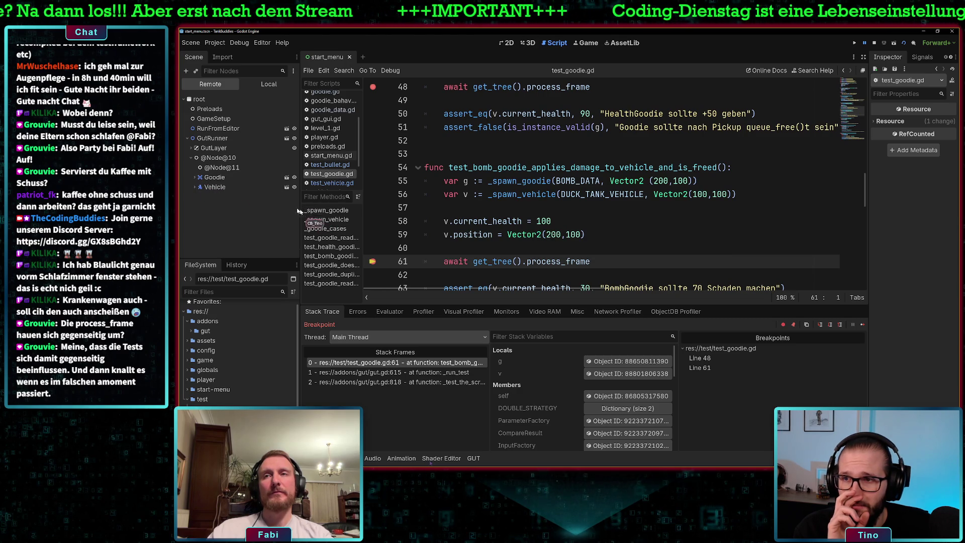
pyautogui.scroll(-1, 500, 238)
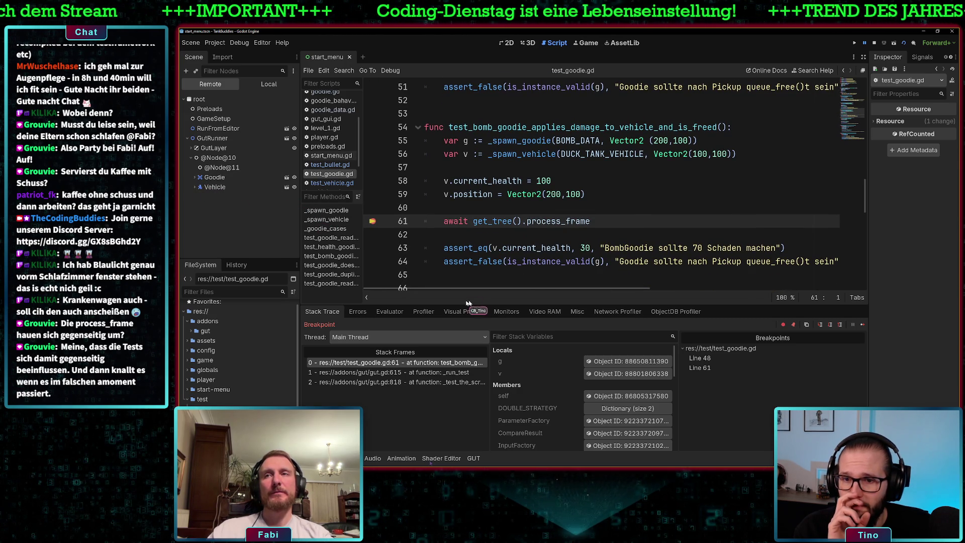
pyautogui.click(829, 327)
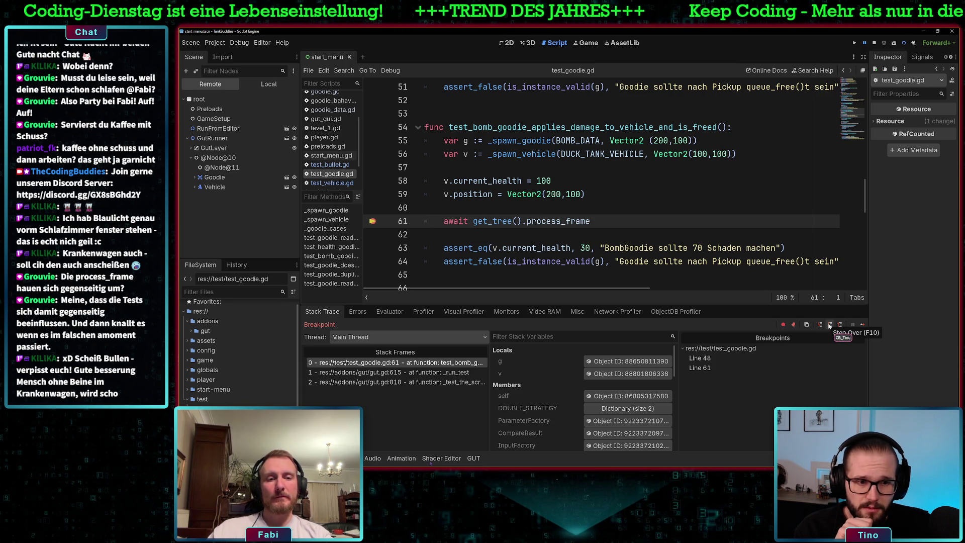
# Step over line by line through gut_gui.gd and vehicle.gd's process function into awaiter.gd
pyautogui.click(830, 327)
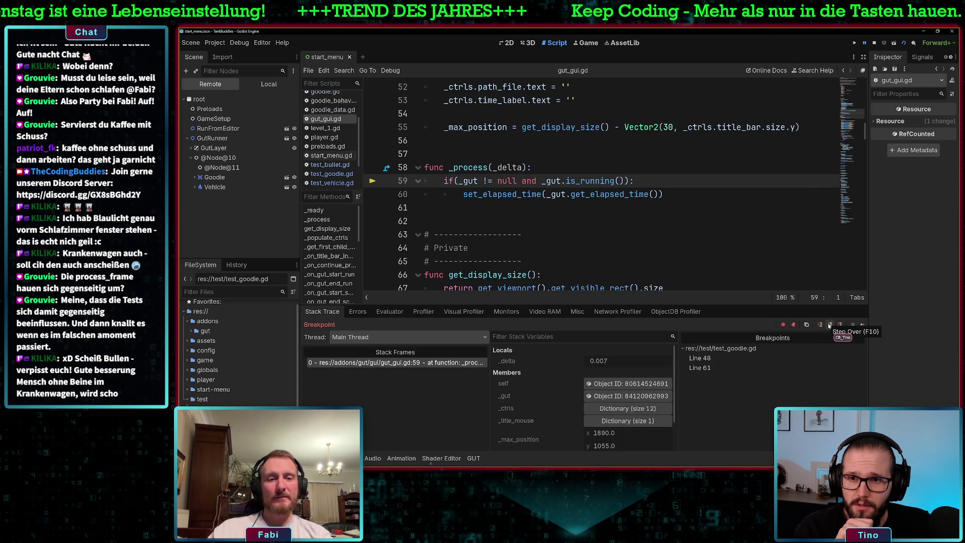
pyautogui.click(830, 327)
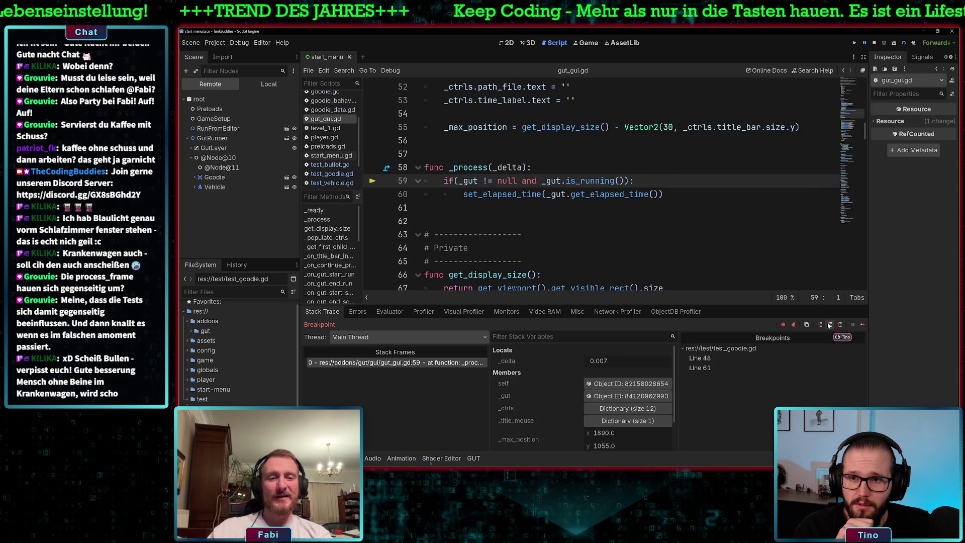
pyautogui.click(829, 326)
pyautogui.click(830, 326)
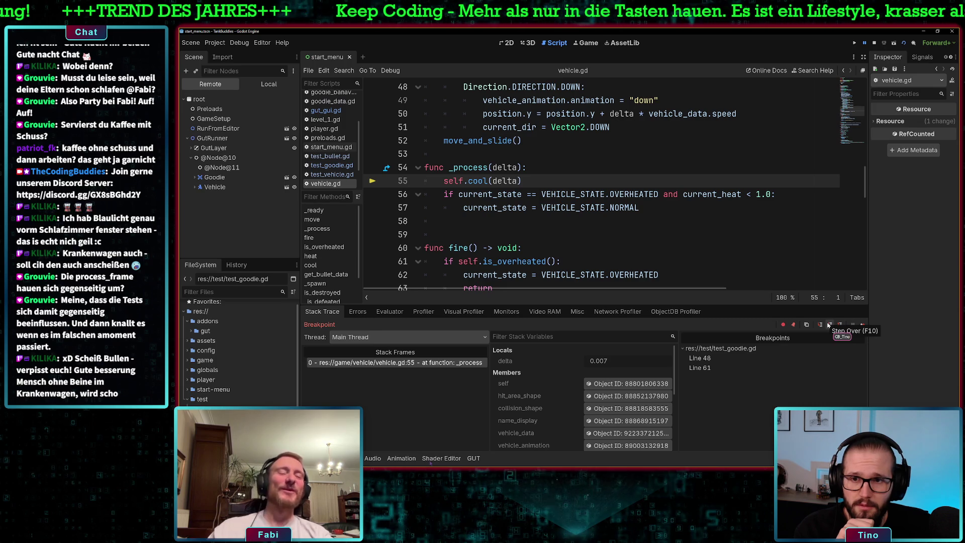
pyautogui.click(830, 325)
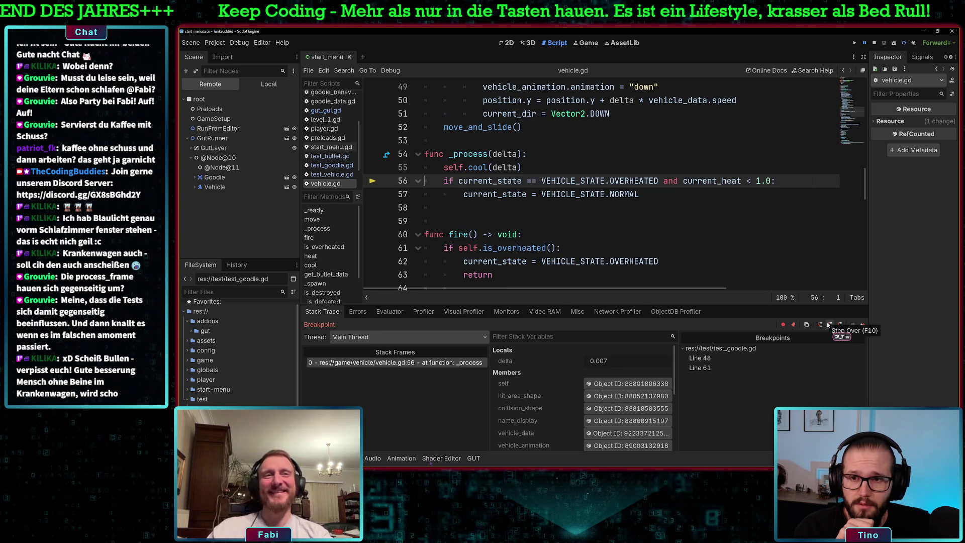
pyautogui.click(830, 325)
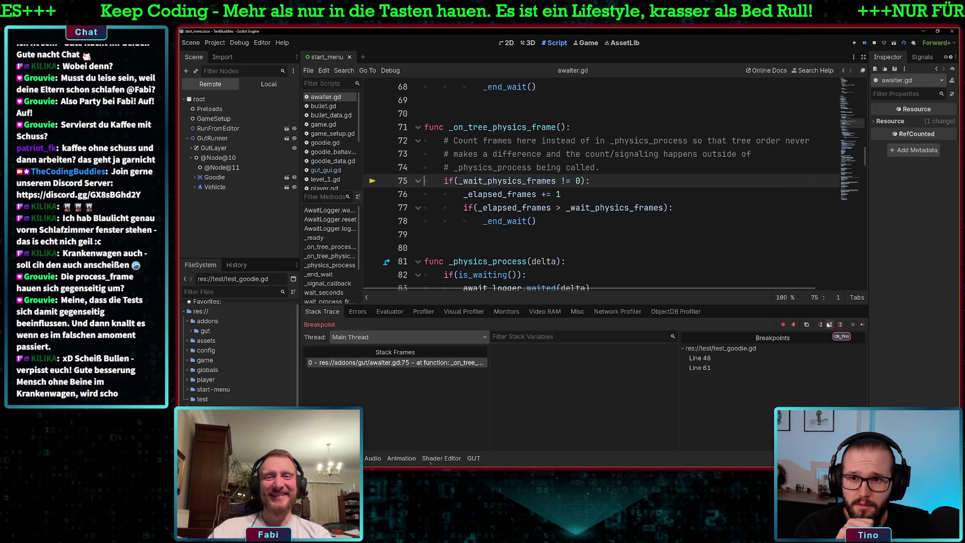
pyautogui.click(830, 326)
# Step through the awaiter's physics process to line 85, then continue until the run finishes
pyautogui.click(828, 324)
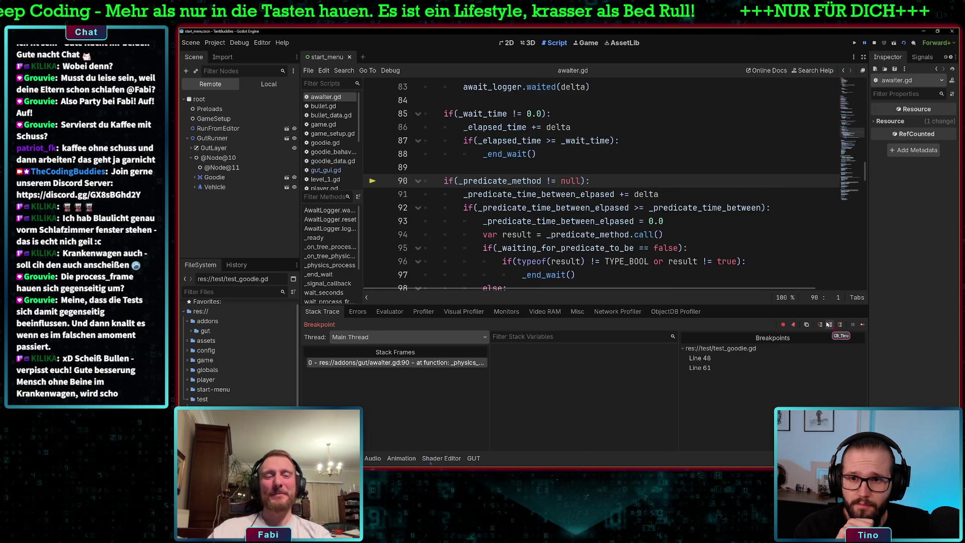
pyautogui.click(828, 324)
pyautogui.click(828, 325)
pyautogui.click(828, 324)
pyautogui.click(826, 324)
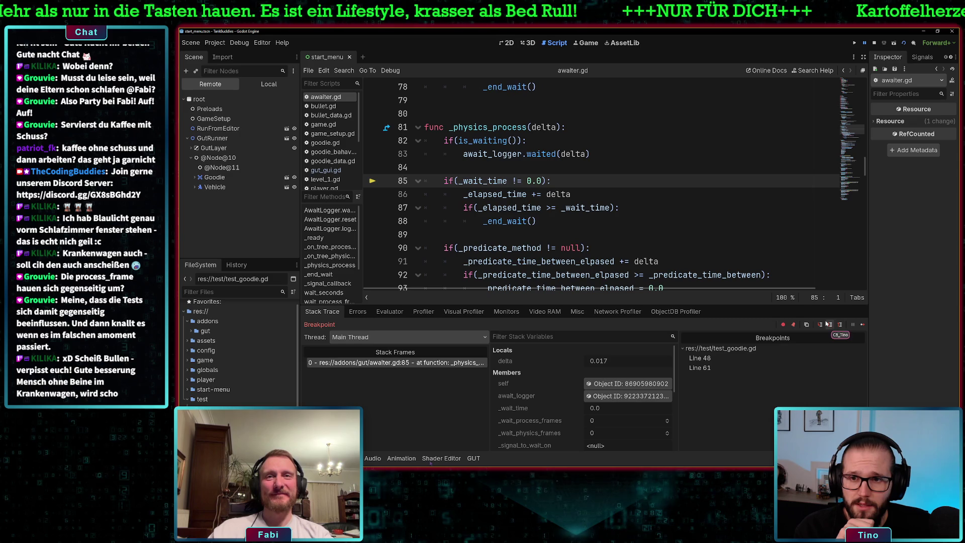
pyautogui.click(862, 324)
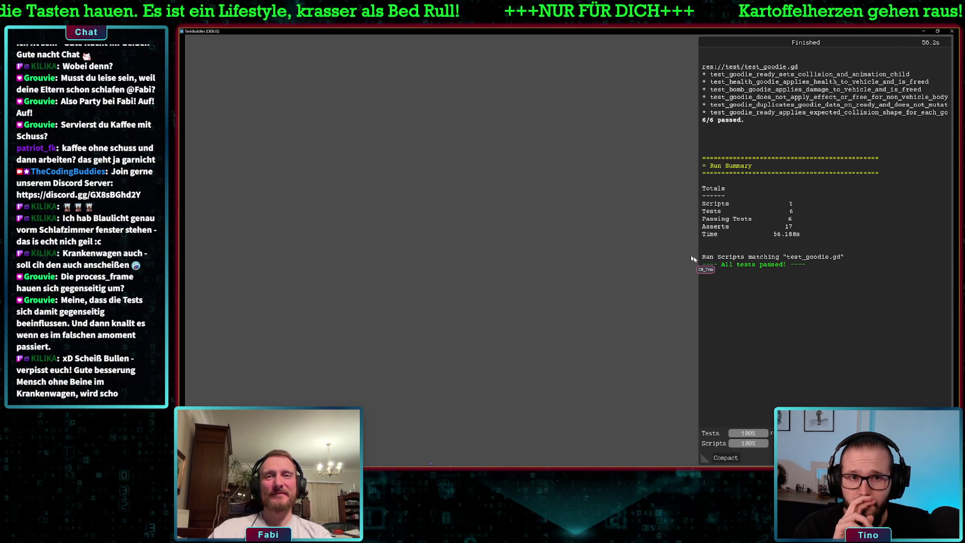
# Close the finished game window
pyautogui.click(955, 32)
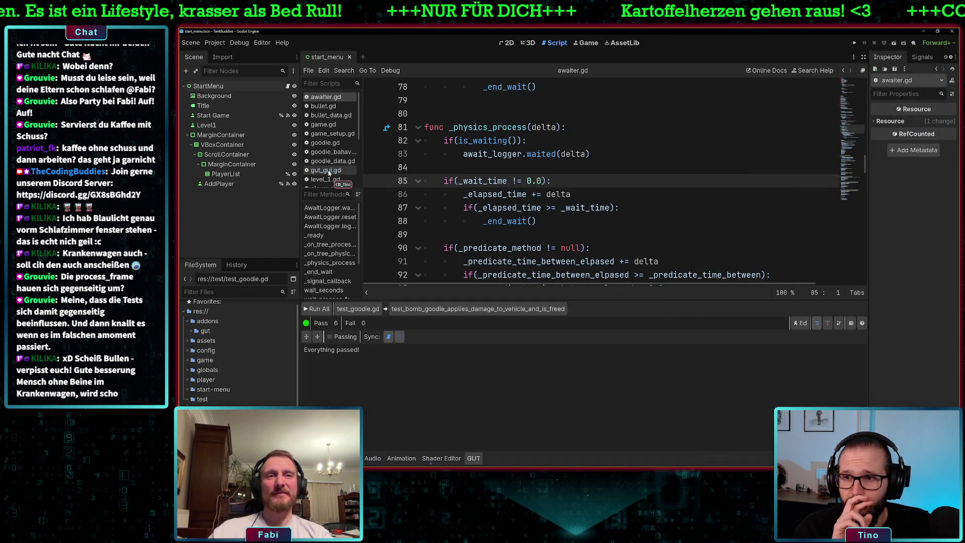
pyautogui.scroll(-3, 330, 166)
pyautogui.scroll(-1, 336, 173)
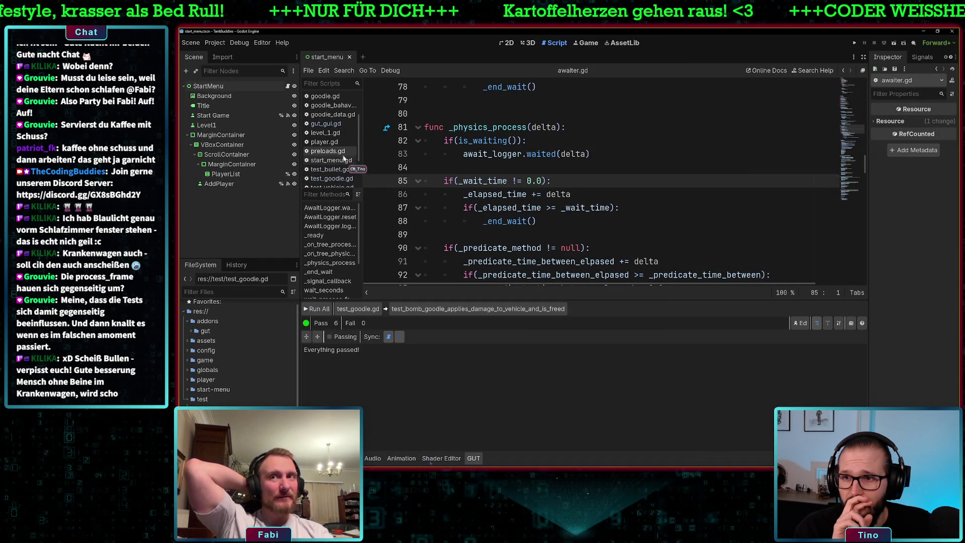
# Add a breakpoint on line 63 of test_goodie.gd and rerun the goodie tests
pyautogui.click(334, 179)
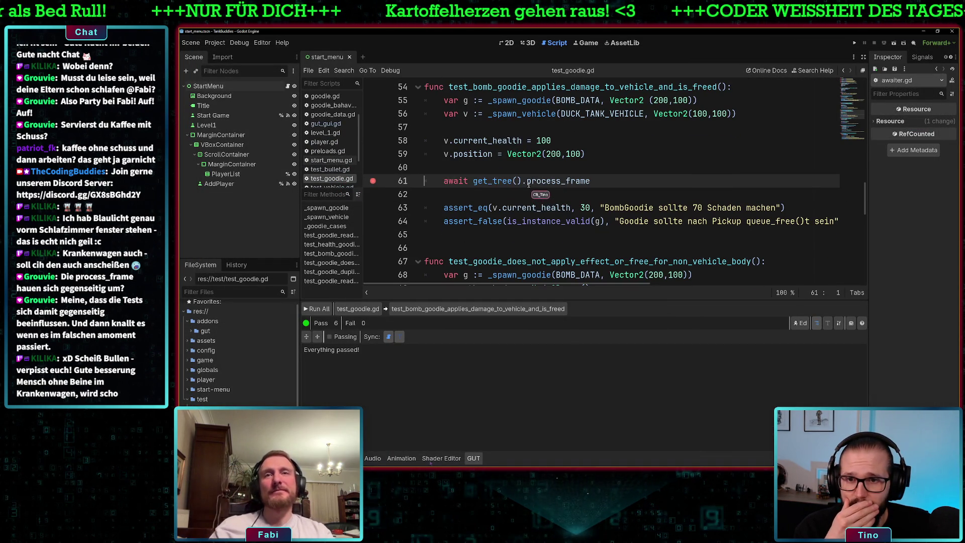
pyautogui.click(376, 207)
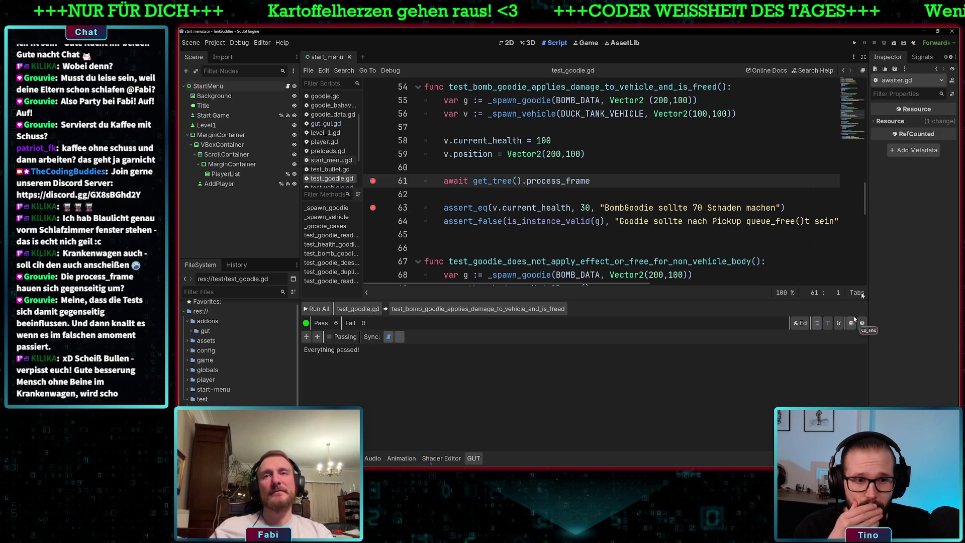
pyautogui.click(353, 308)
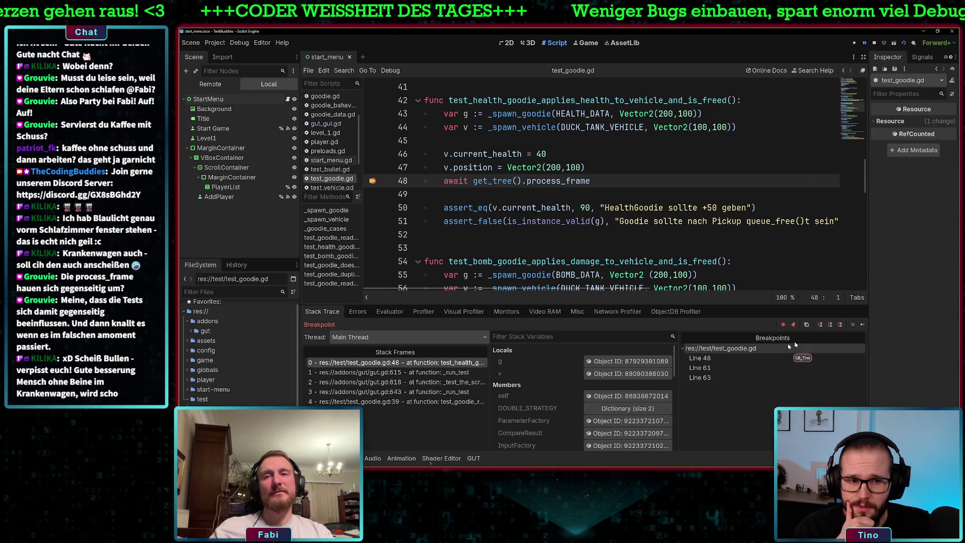
# Show the Remote scene tree, continue from line 48 to line 61, and expand the Goodie node
pyautogui.click(210, 84)
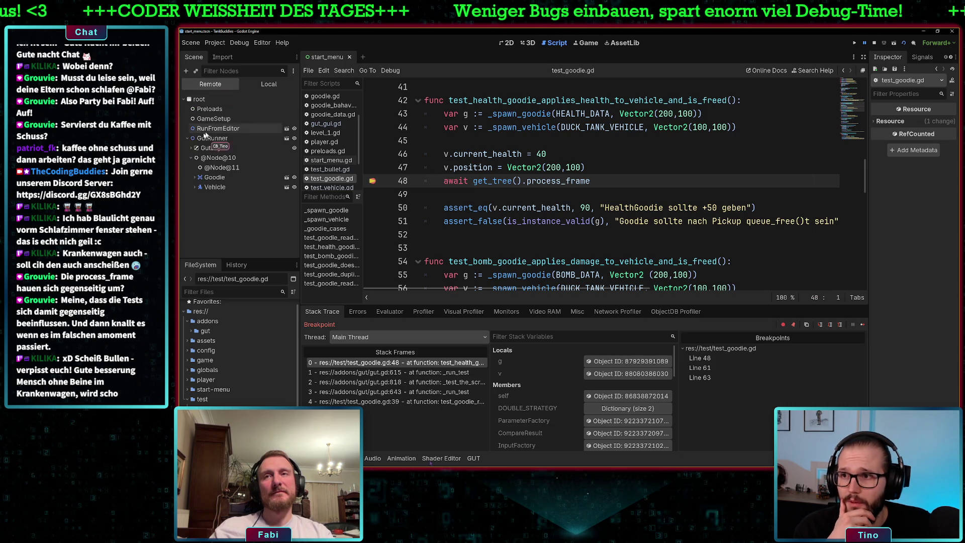
pyautogui.click(862, 325)
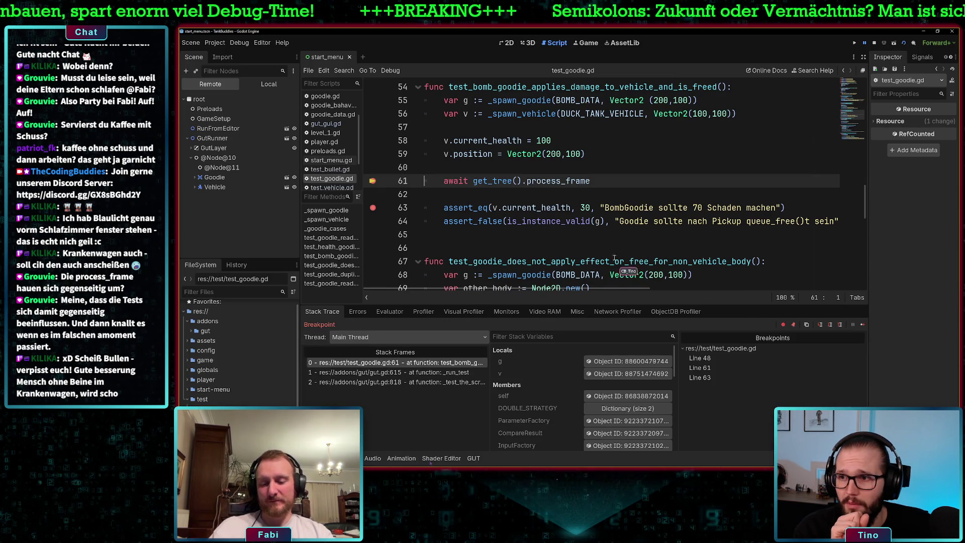
pyautogui.click(193, 178)
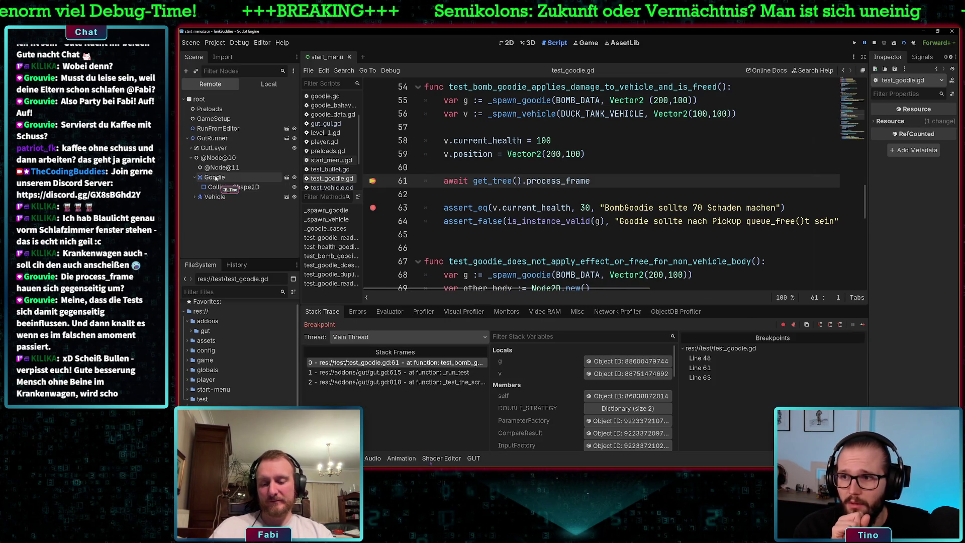
# Inspect the remote Goodie node and its GoodieData resource, then stop and restart the run with F8
pyautogui.click(215, 177)
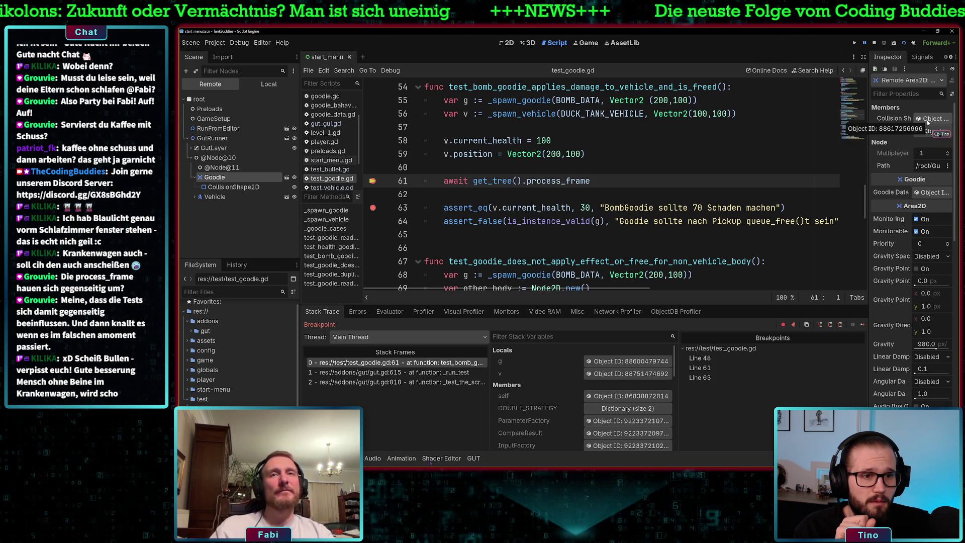
pyautogui.scroll(-6, 890, 241)
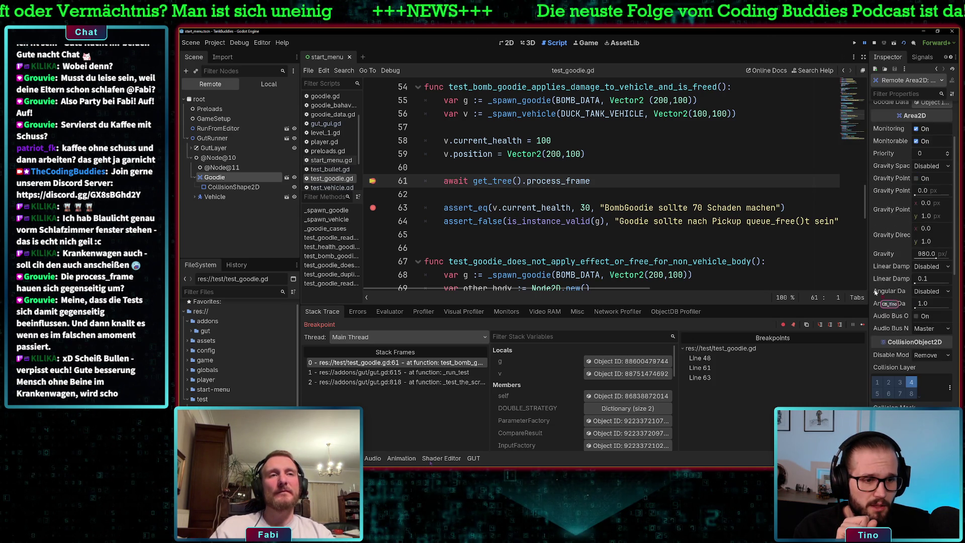
pyautogui.scroll(6, 875, 292)
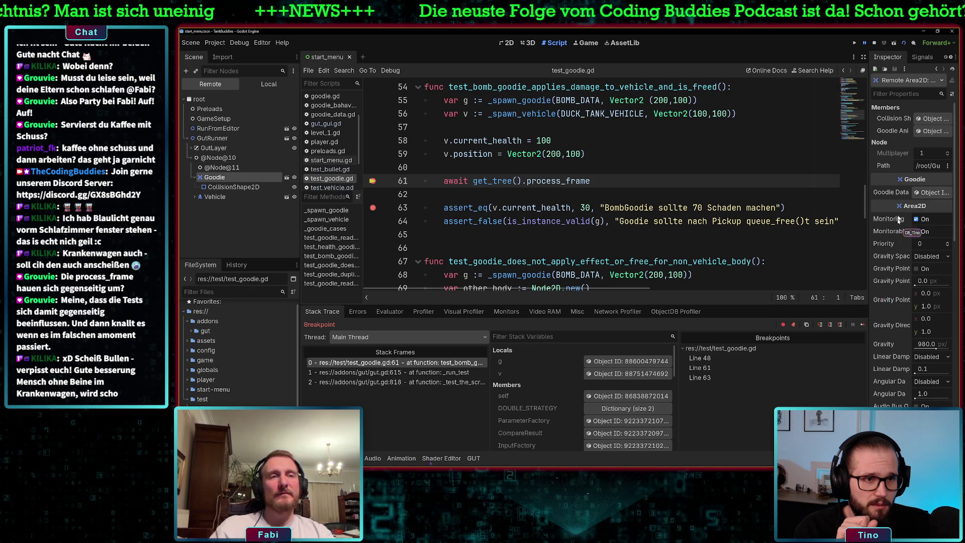
pyautogui.click(926, 192)
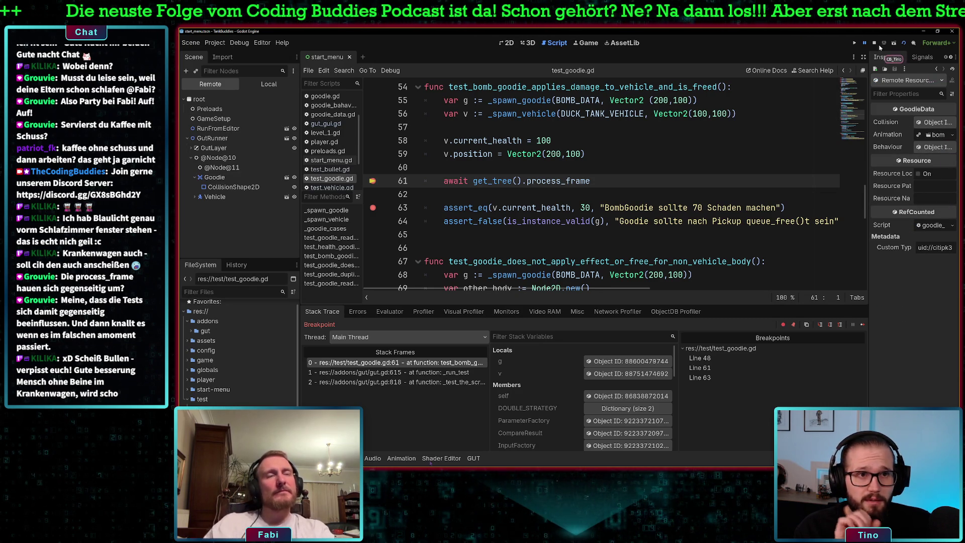
pyautogui.press('F8')
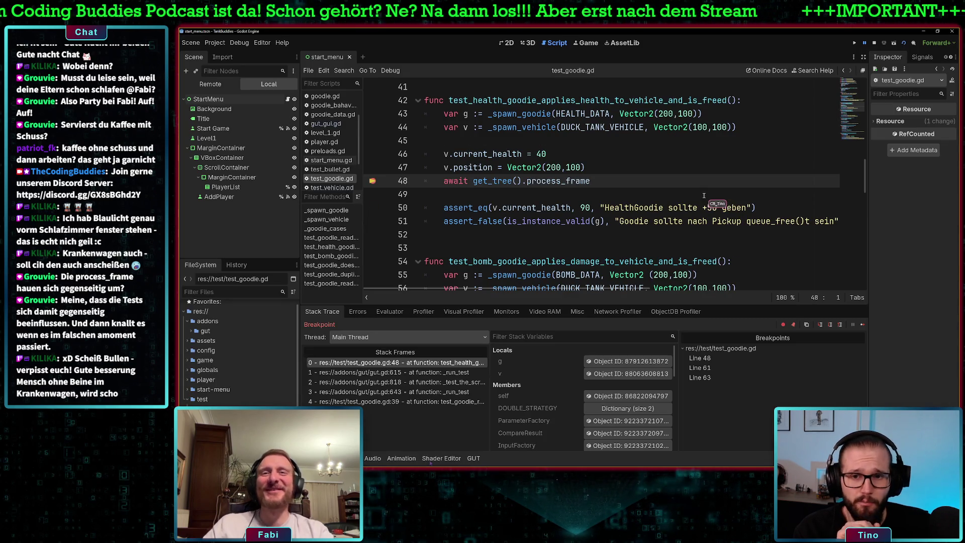
pyautogui.click(210, 84)
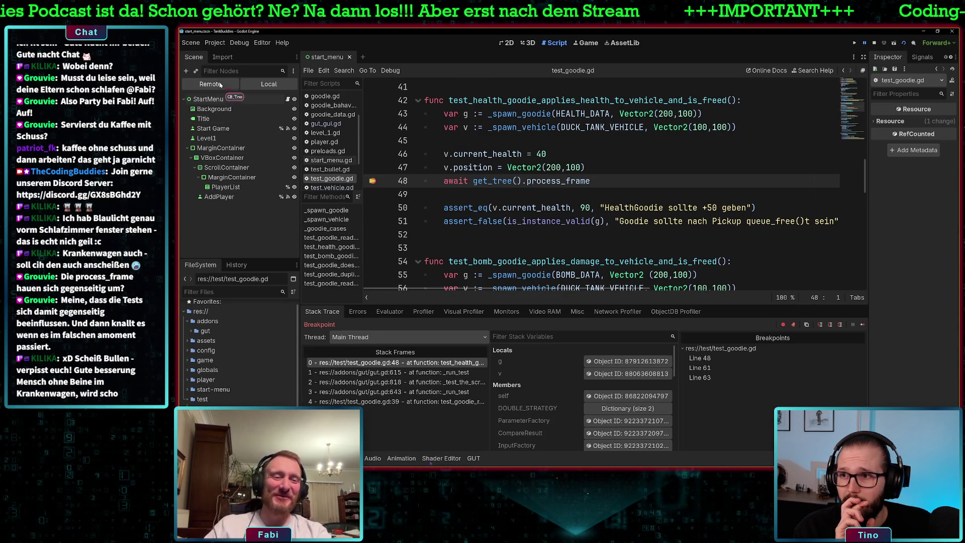
pyautogui.click(188, 138)
pyautogui.click(191, 158)
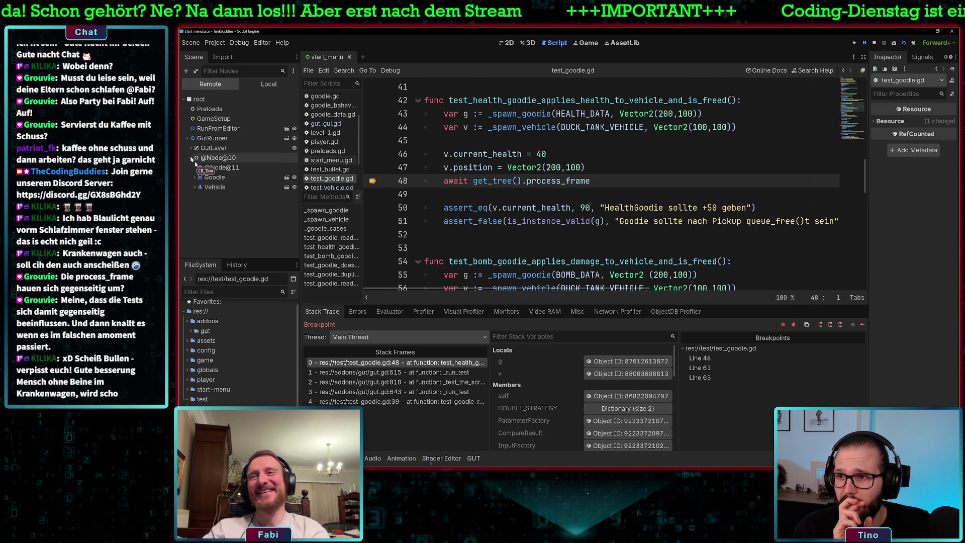
pyautogui.click(214, 176)
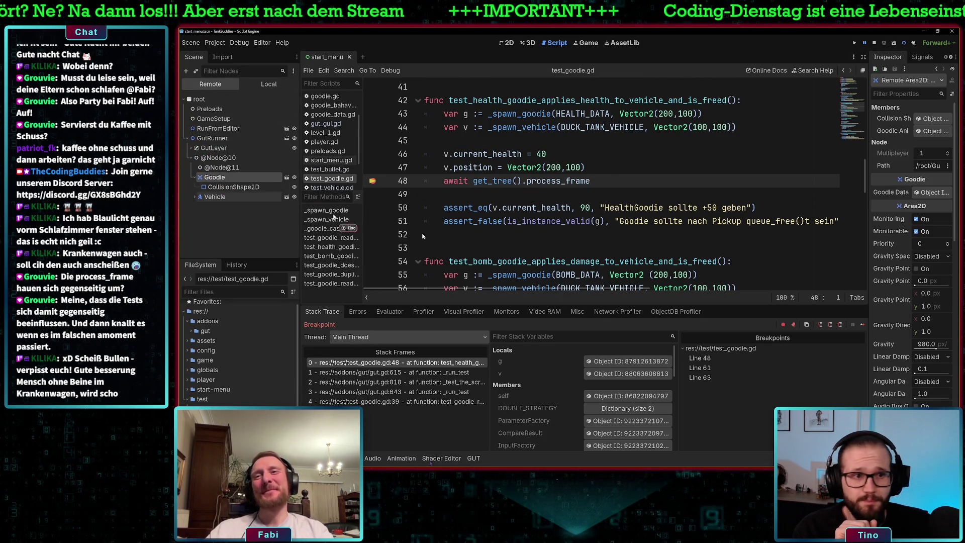
pyautogui.click(932, 193)
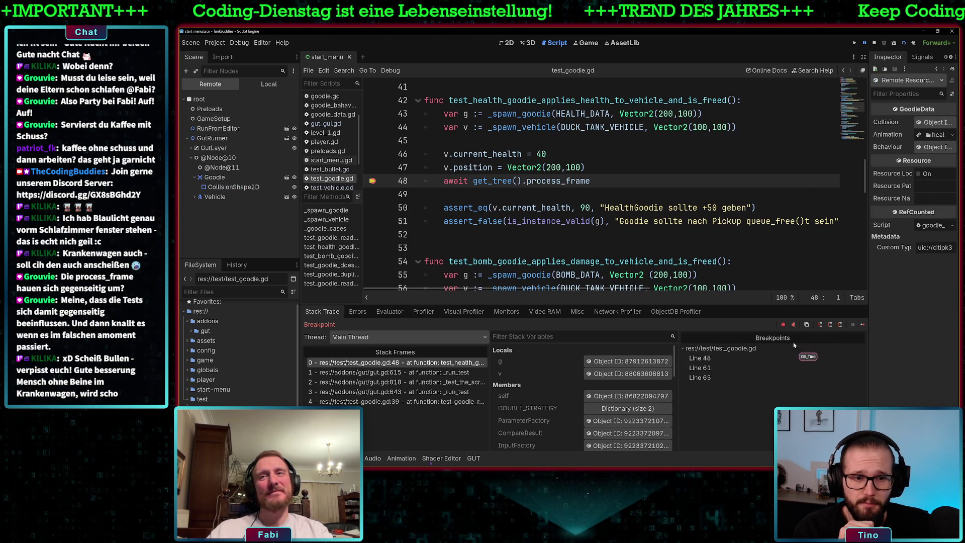
pyautogui.click(862, 324)
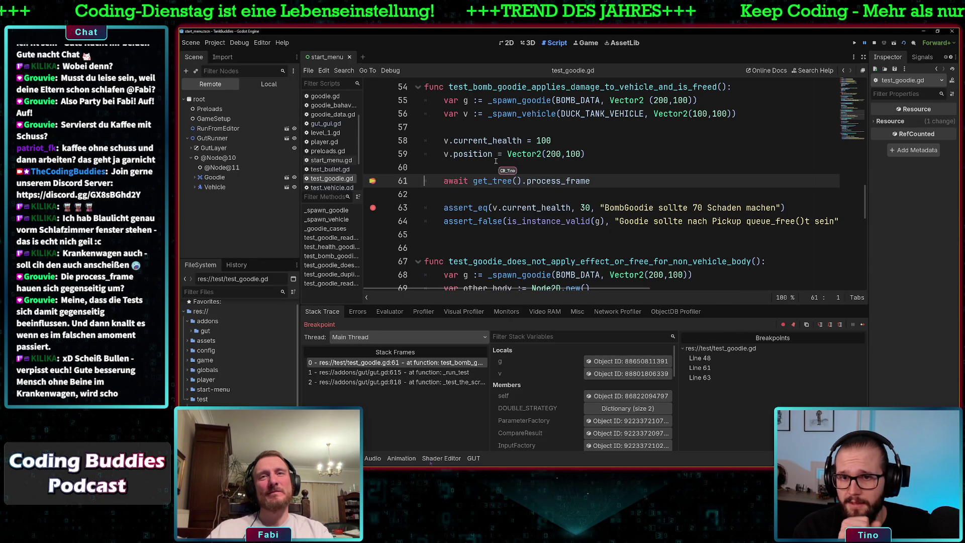
# Inspect the bomb Goodie's GoodieData resource, then continue past the frame wait to line 63
pyautogui.click(207, 178)
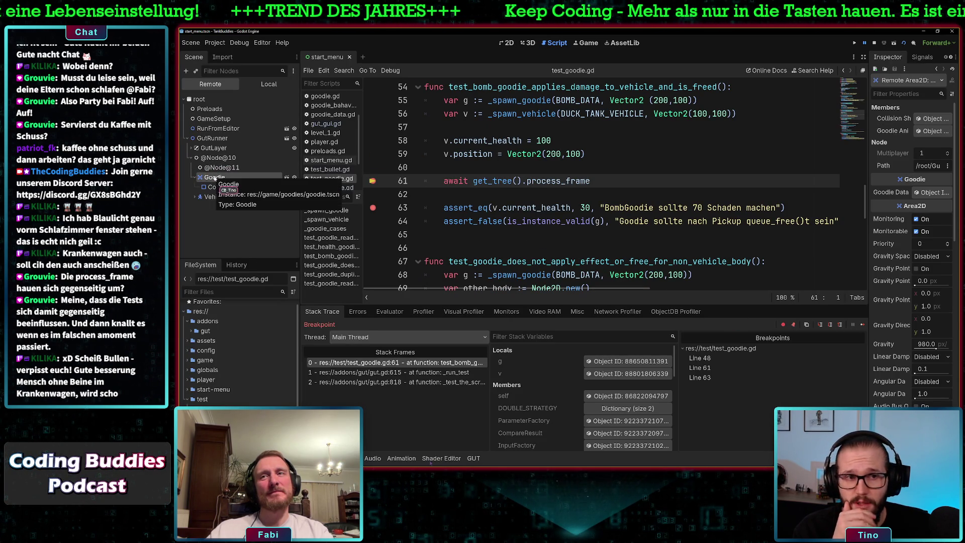
pyautogui.click(934, 192)
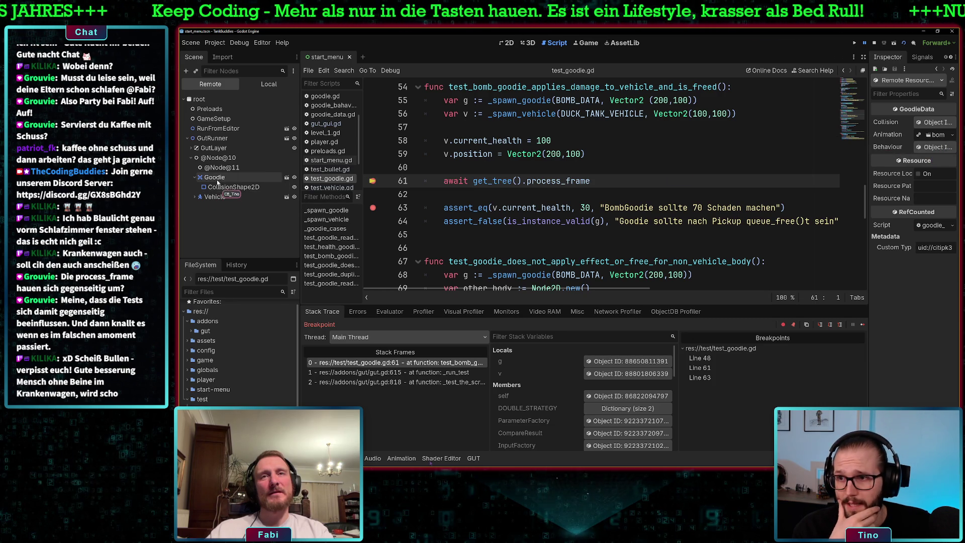
pyautogui.click(606, 179)
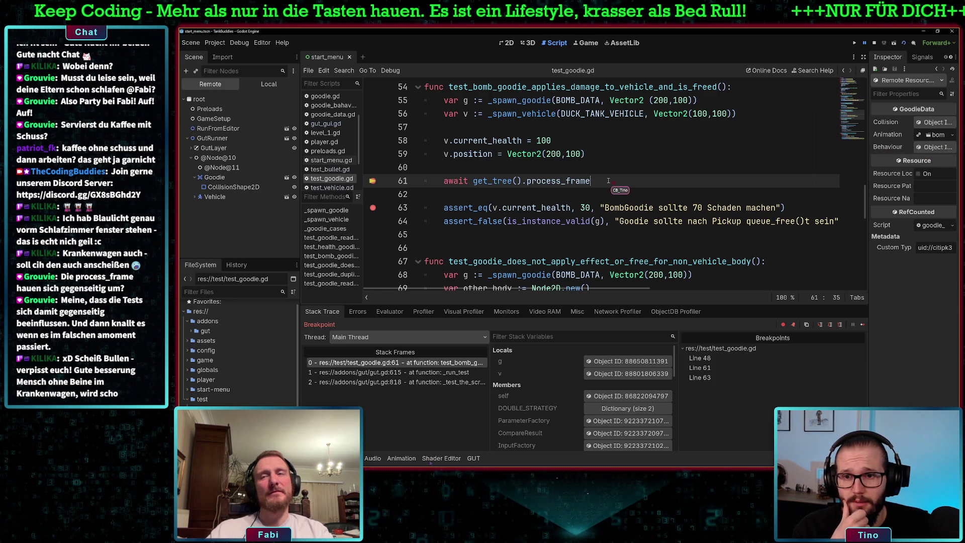
pyautogui.click(862, 324)
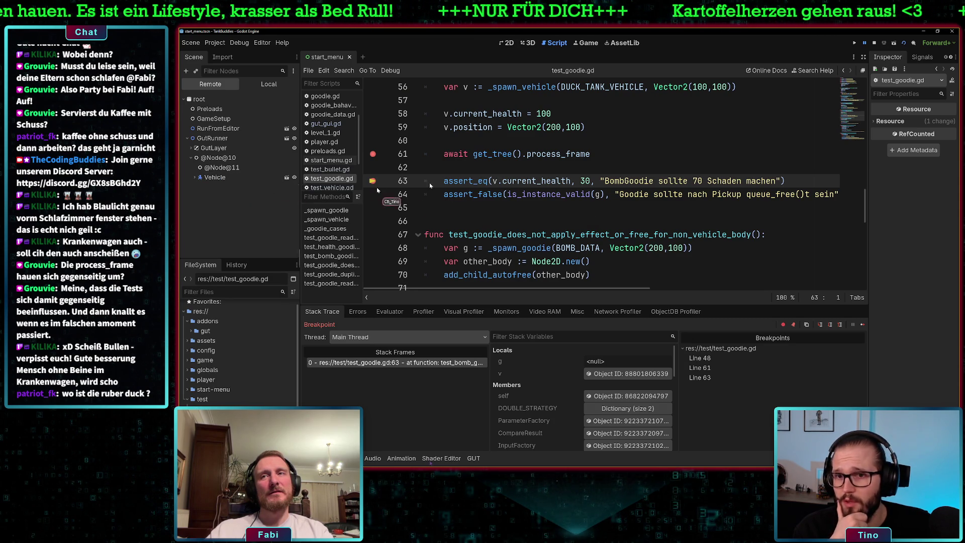
# Remove the breakpoints on lines 61 and 48, then restart the debug run
pyautogui.scroll(1, 502, 194)
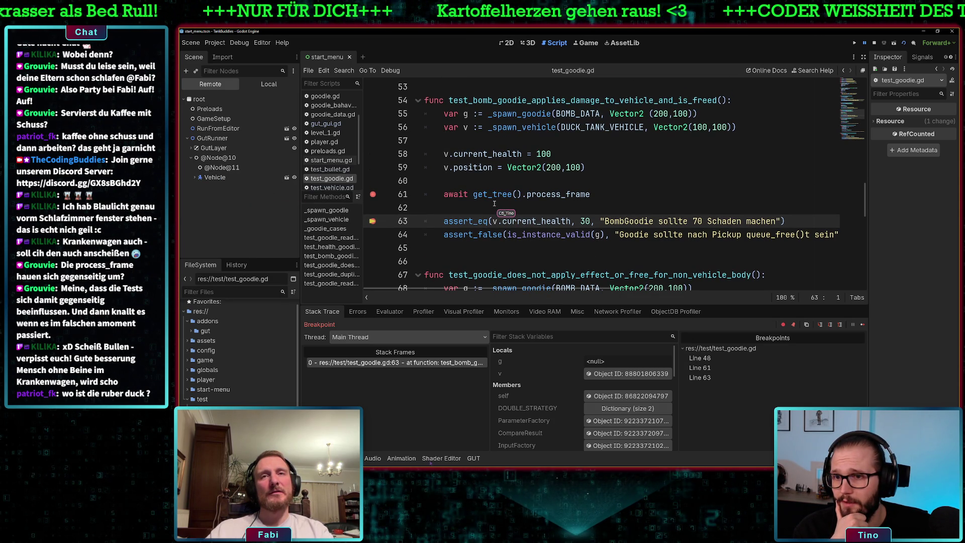
pyautogui.click(373, 194)
pyautogui.scroll(4, 458, 180)
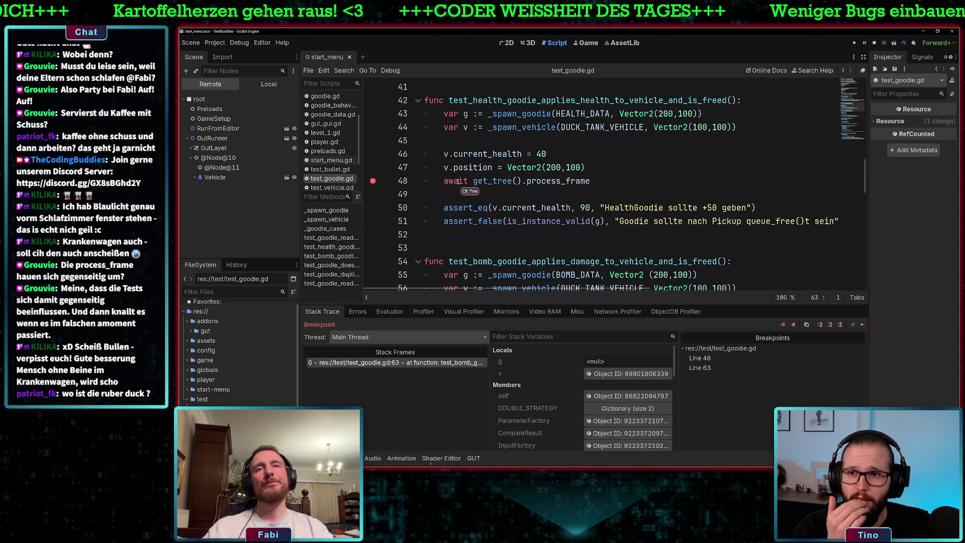
pyautogui.click(373, 181)
pyautogui.scroll(-3, 382, 191)
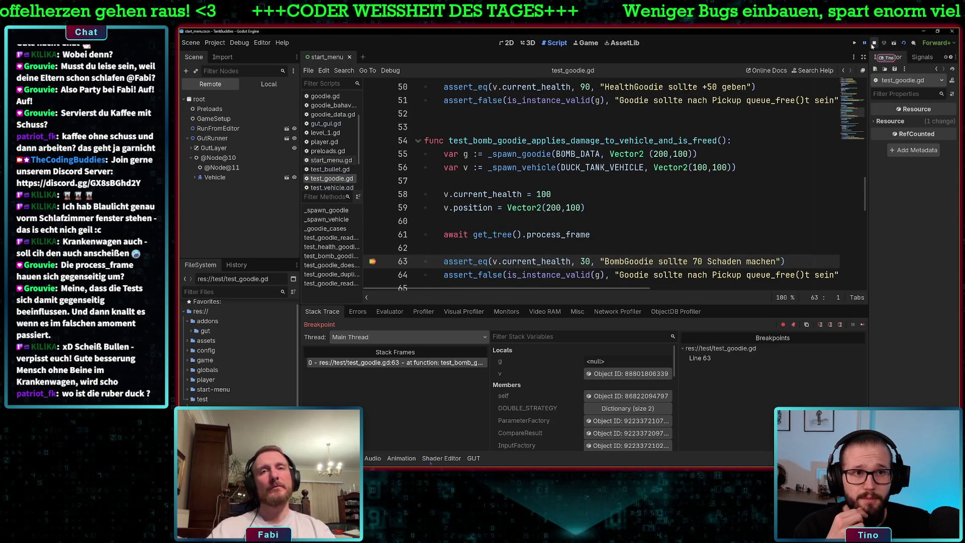
pyautogui.click(874, 43)
pyautogui.scroll(-1, 515, 224)
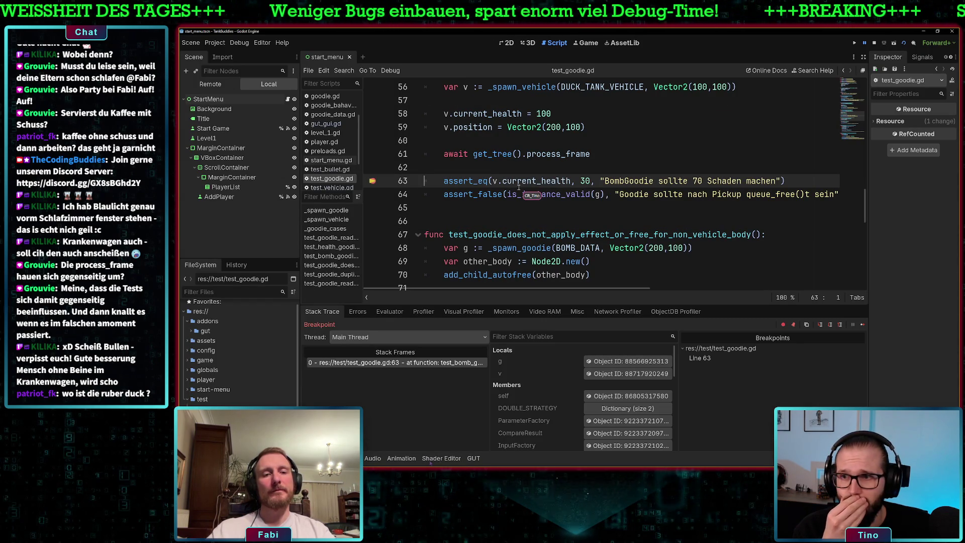
# Show the Remote scene tree and scroll the script around the line-63 breakpoint
pyautogui.click(210, 84)
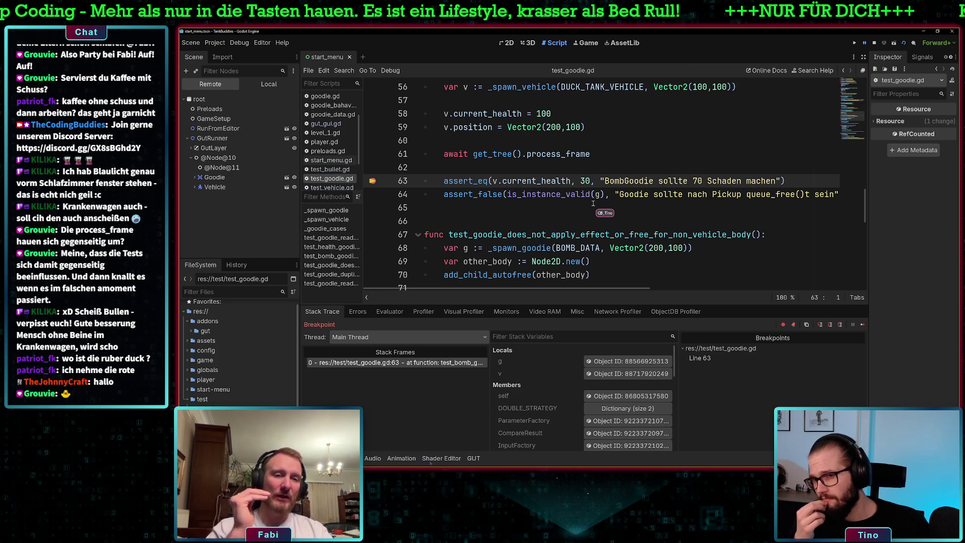
pyautogui.scroll(2, 593, 203)
pyautogui.scroll(-1, 593, 203)
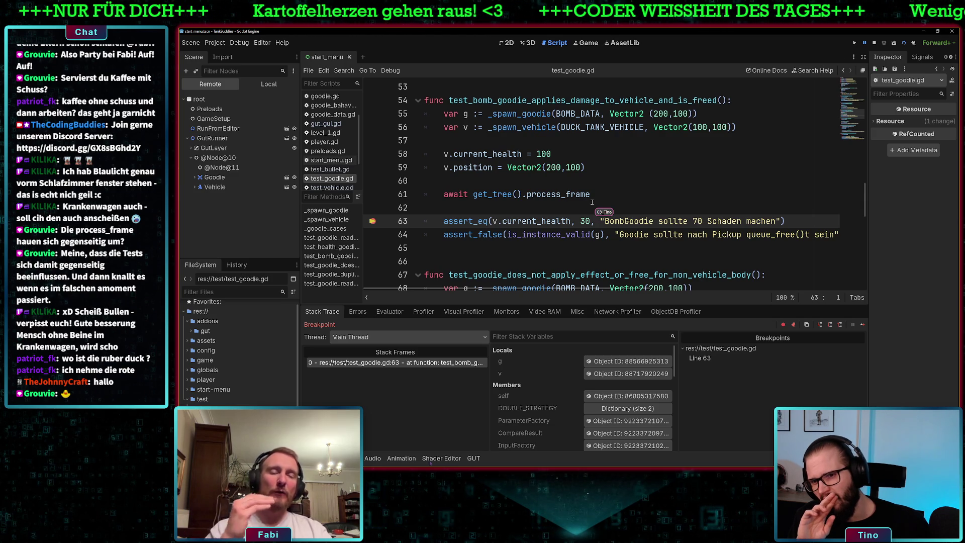
pyautogui.scroll(1, 592, 201)
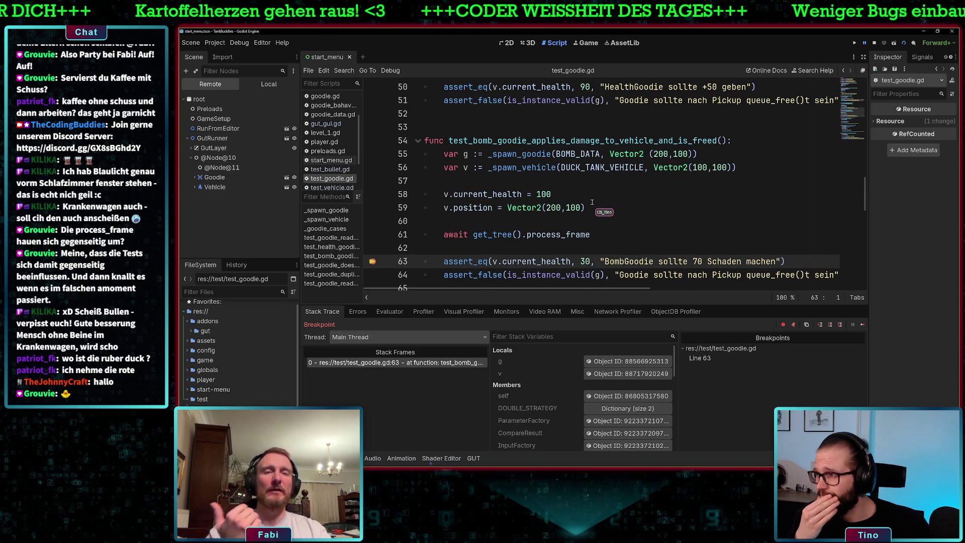
# Scroll through test_test.gd to view its test_addition check asserting 2+2 equals 4
pyautogui.scroll(-1, 592, 202)
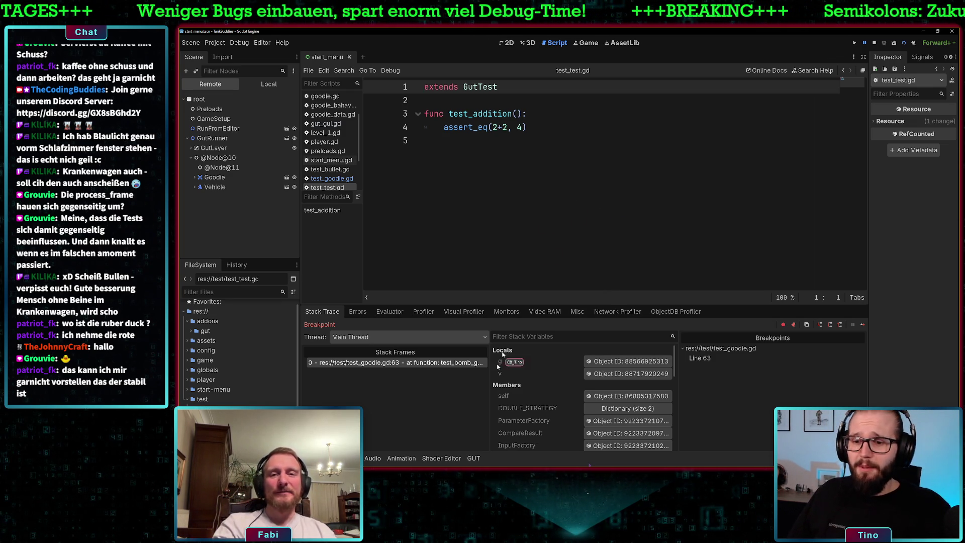
pyautogui.click(473, 457)
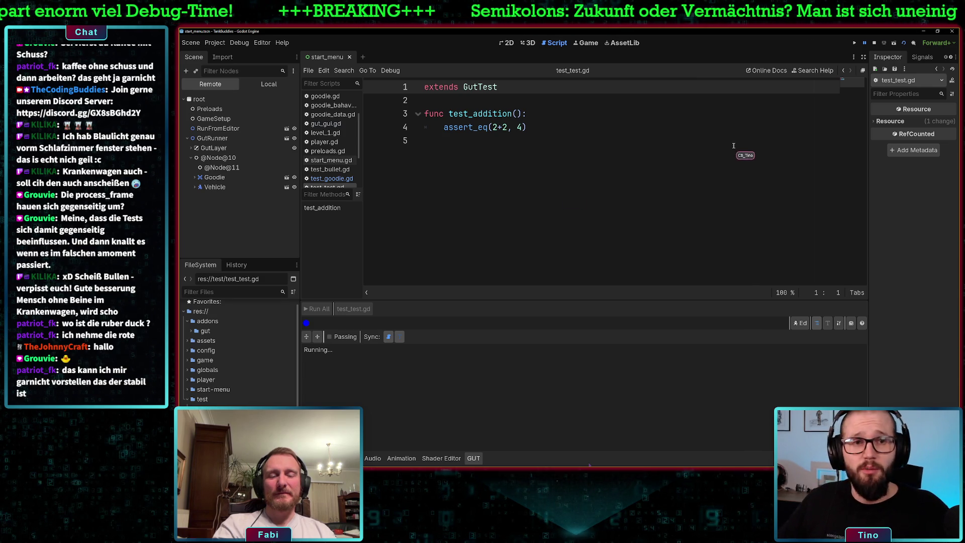
pyautogui.click(227, 158)
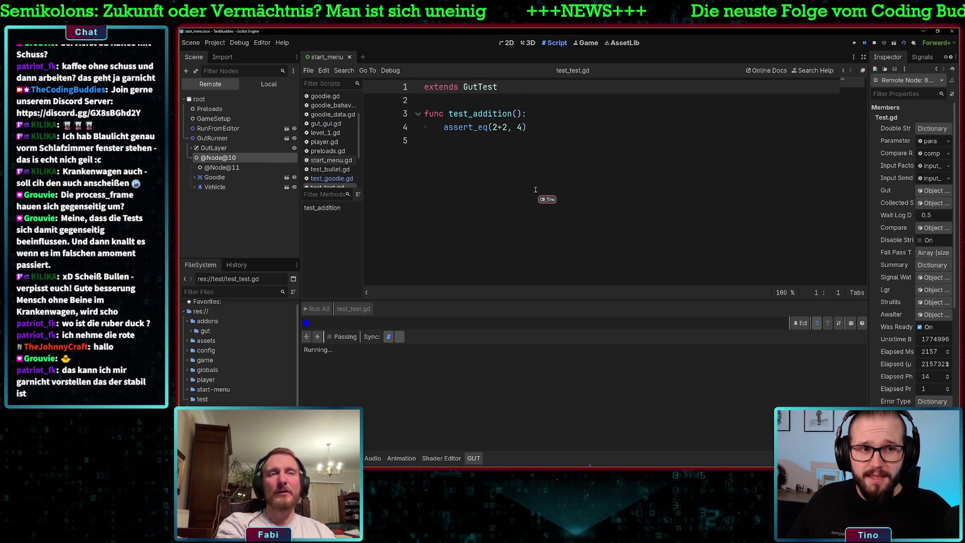
pyautogui.click(331, 178)
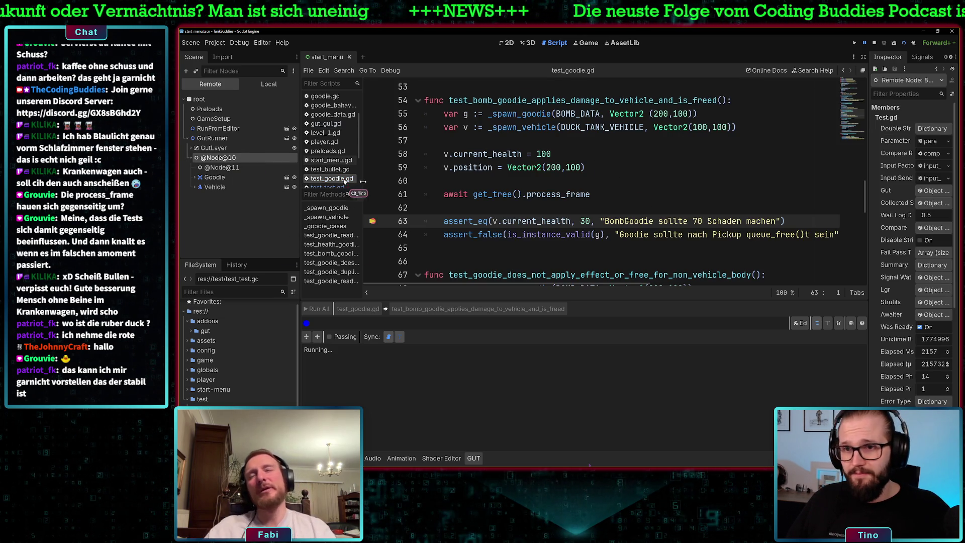
pyautogui.scroll(-3, 621, 175)
pyautogui.scroll(3, 620, 175)
pyautogui.scroll(3, 620, 176)
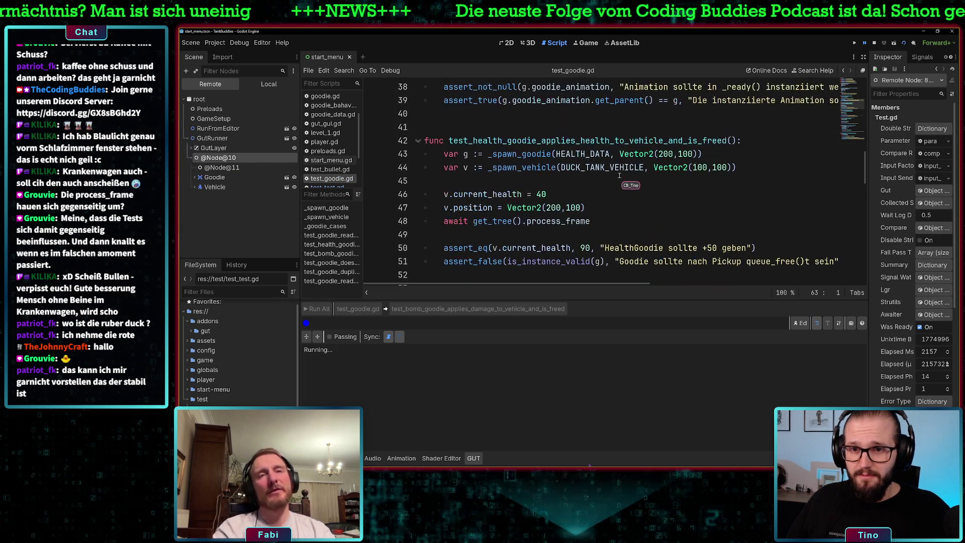
pyautogui.scroll(6, 560, 183)
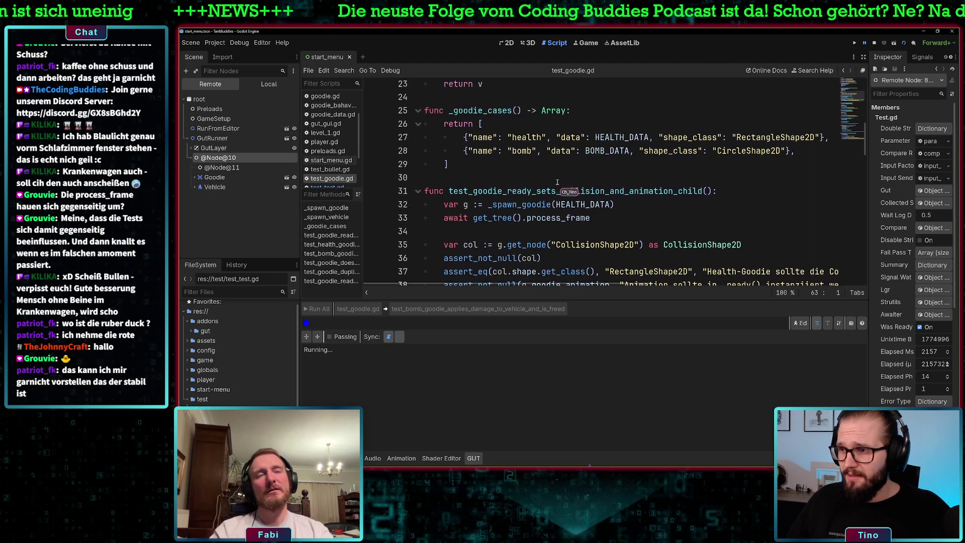
pyautogui.scroll(3, 563, 180)
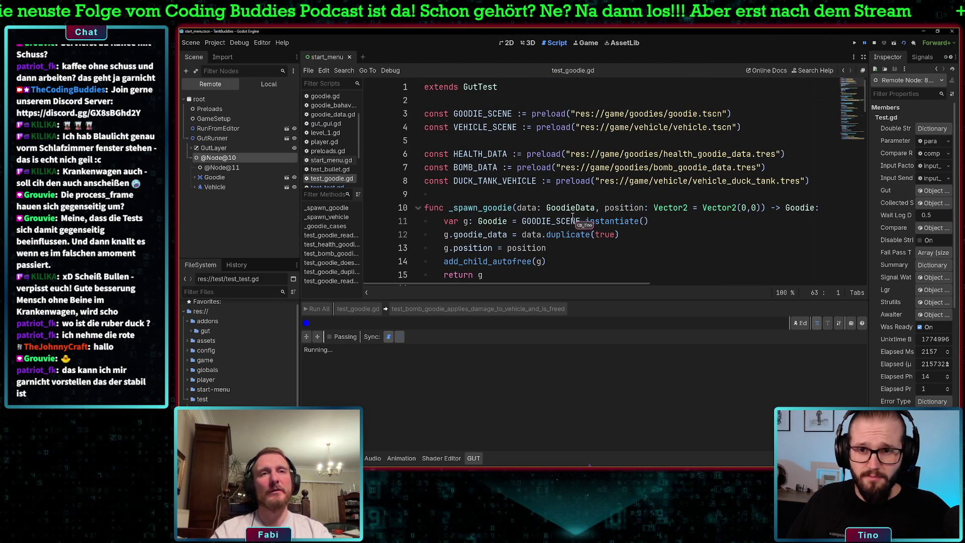
pyautogui.scroll(-1, 572, 166)
pyautogui.scroll(-2, 572, 166)
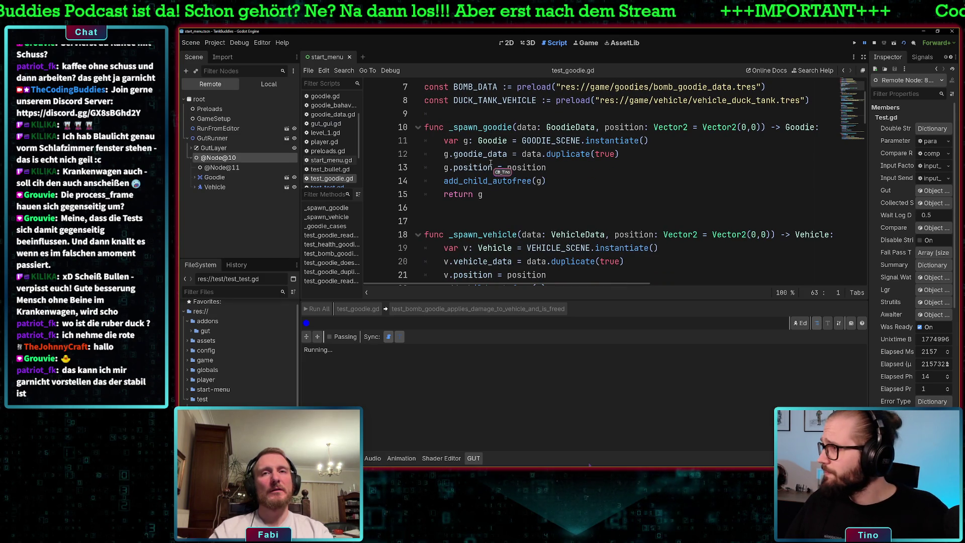
pyautogui.moveTo(490, 159)
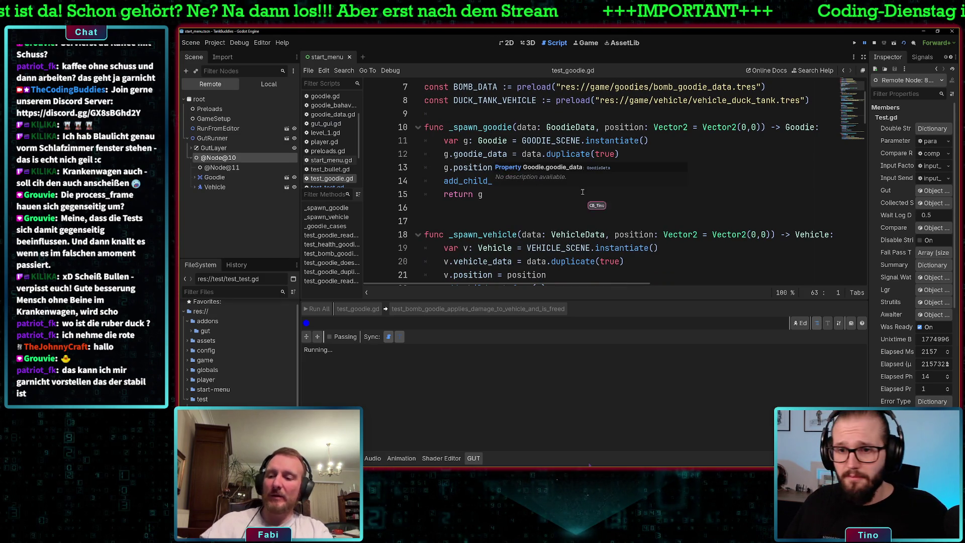
pyautogui.scroll(-3, 585, 204)
pyautogui.scroll(-5, 663, 196)
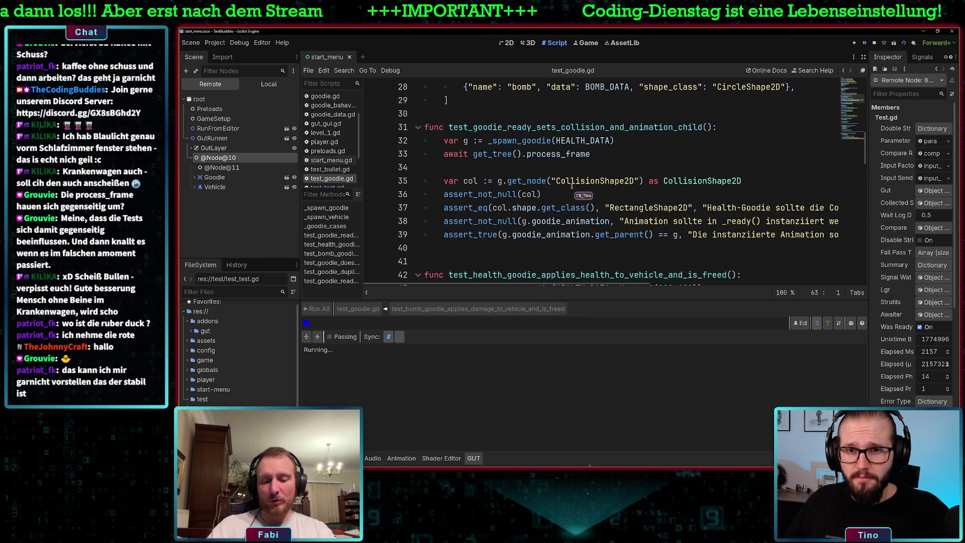
pyautogui.scroll(-9, 590, 155)
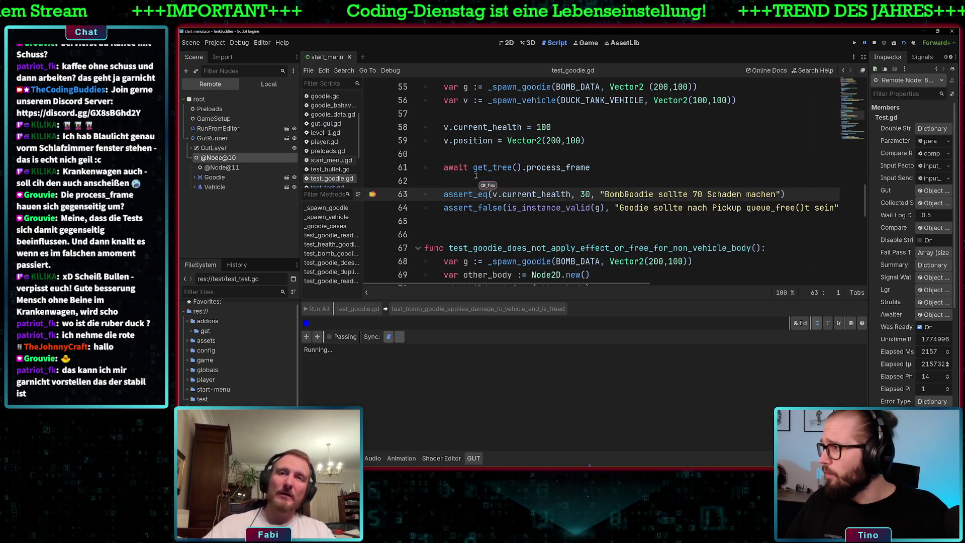
pyautogui.scroll(-4, 563, 211)
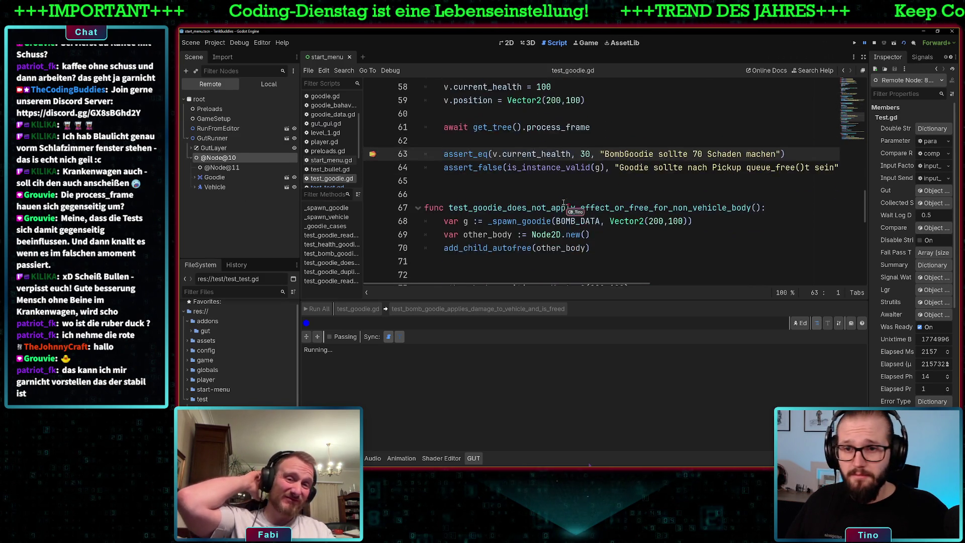
pyautogui.scroll(-1, 543, 199)
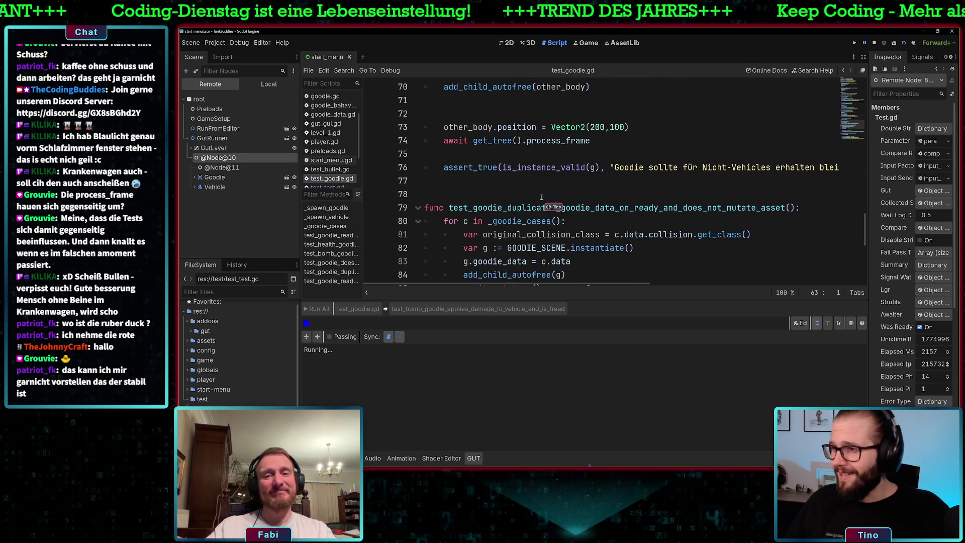